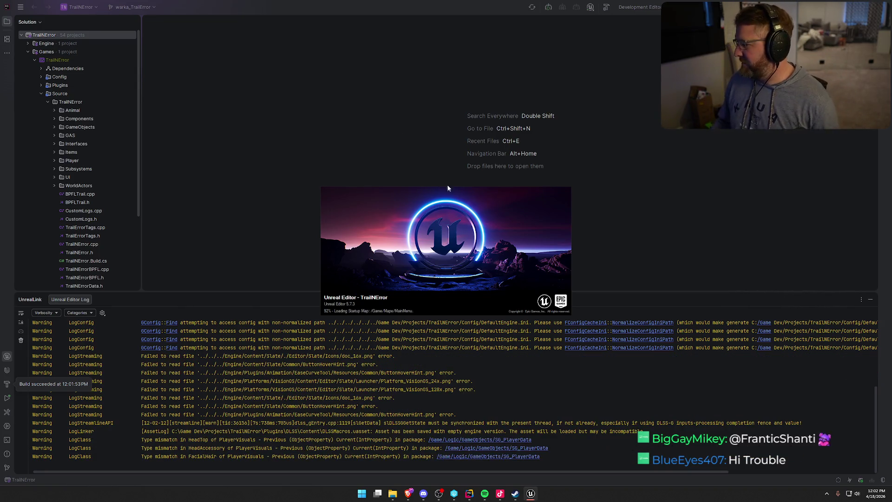
- Hide Rider's Unreal Editor log panel and switch to the loaded TrailNError Unreal Editor
click(872, 300)
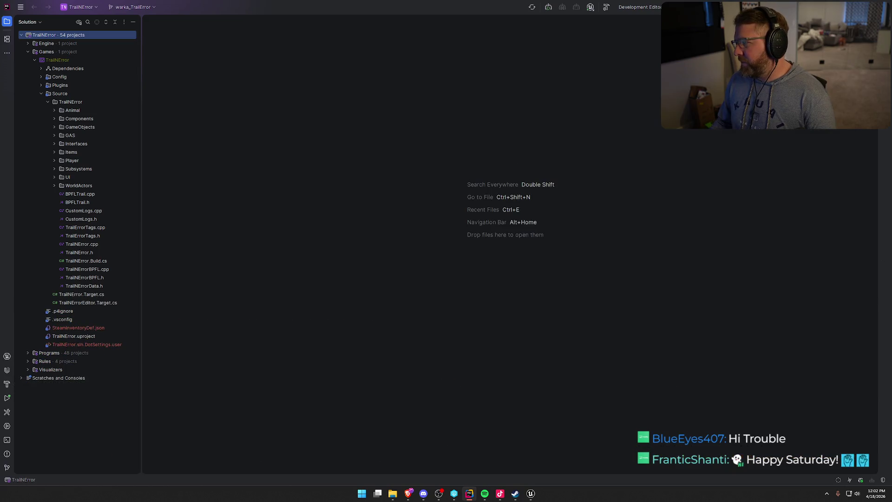
key(ctrl+space)
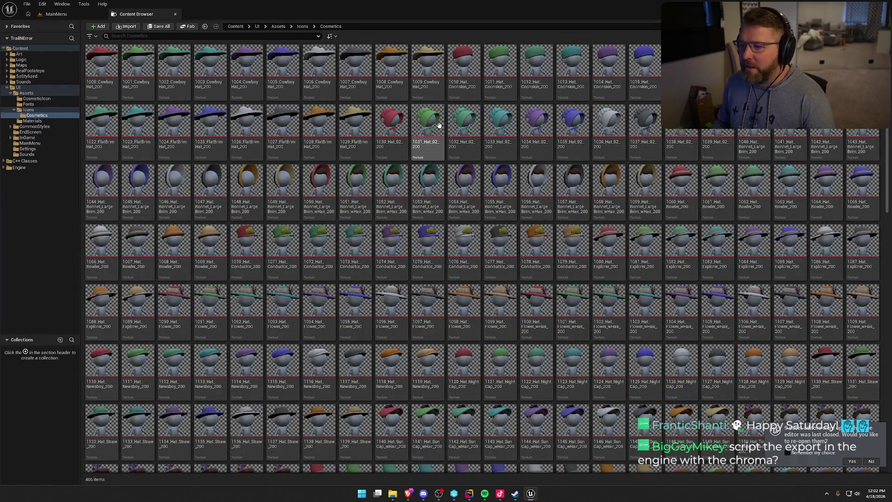
- Inspect the 1030_Hat_02_200 and 2002_Beard_200 icon textures, declining to reopen old asset editors
double_click(386, 121)
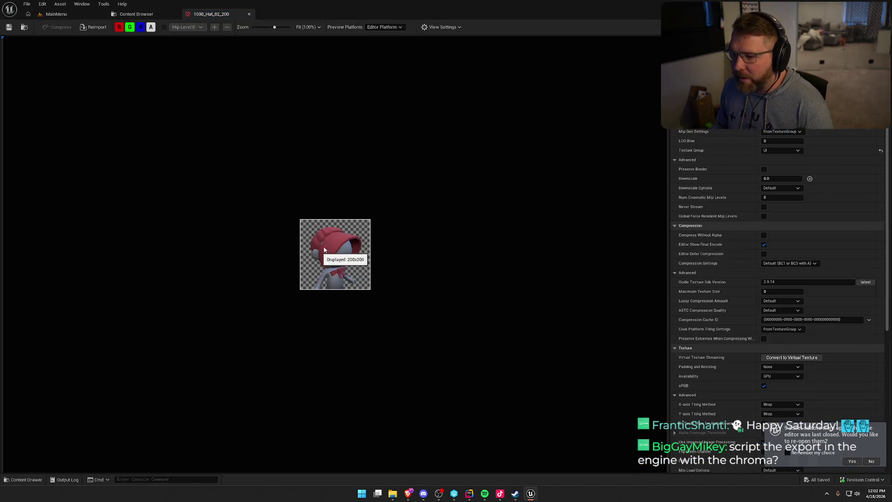
click(249, 14)
scroll(637, 319, down, 3)
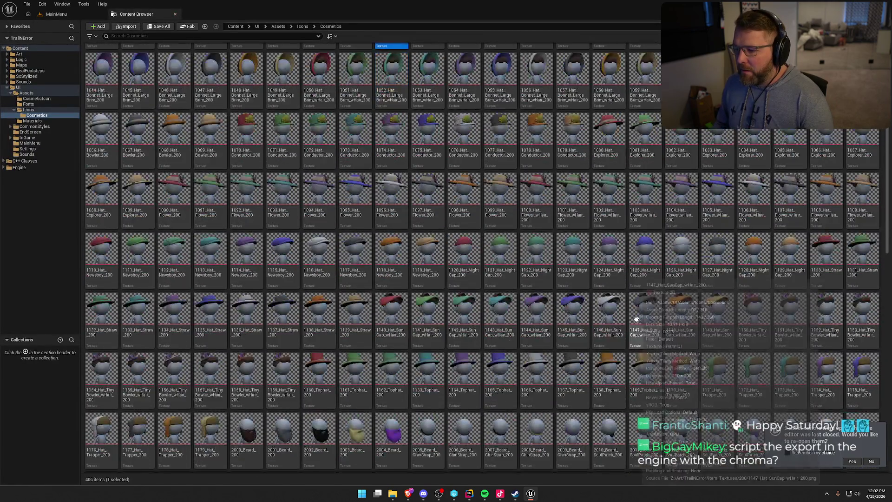
scroll(637, 319, down, 3)
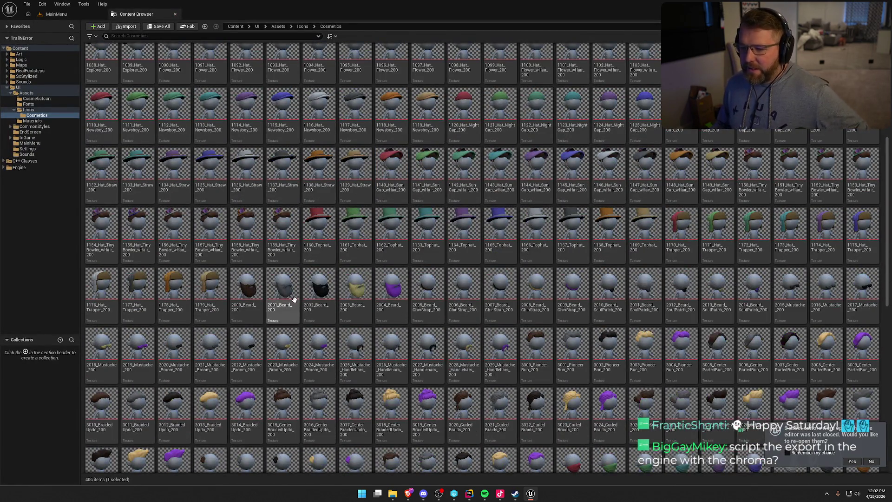
double_click(312, 286)
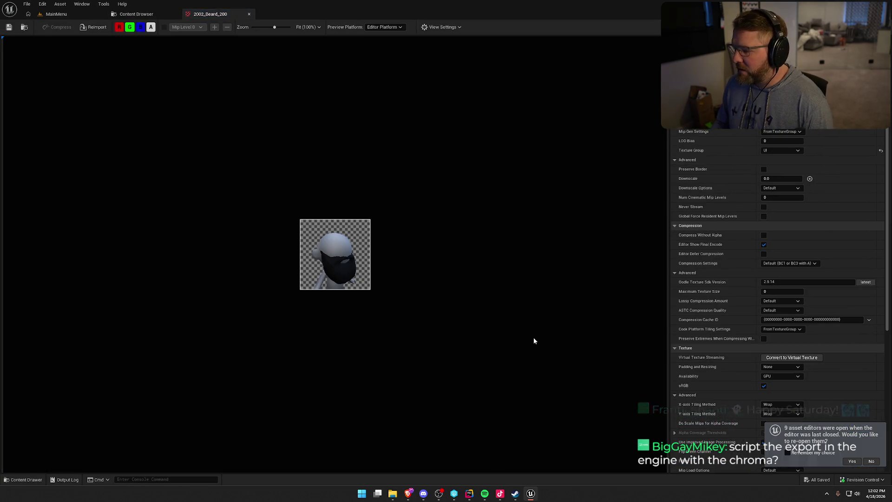
click(872, 462)
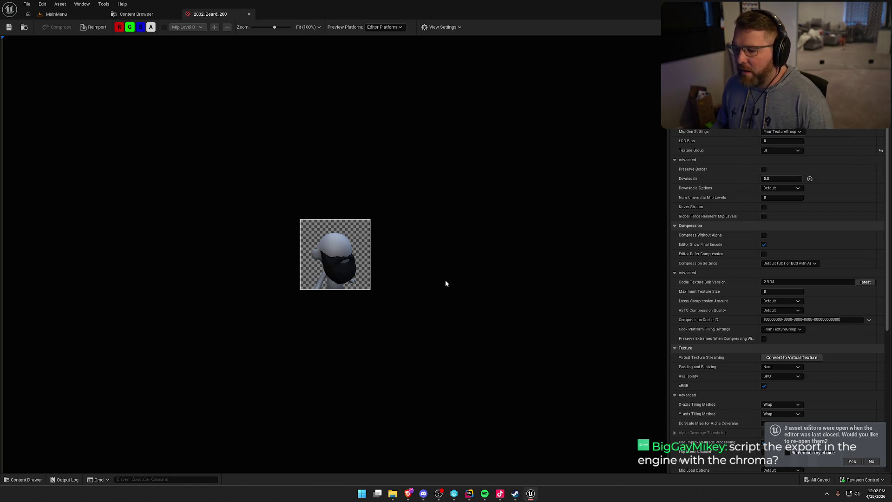
click(249, 14)
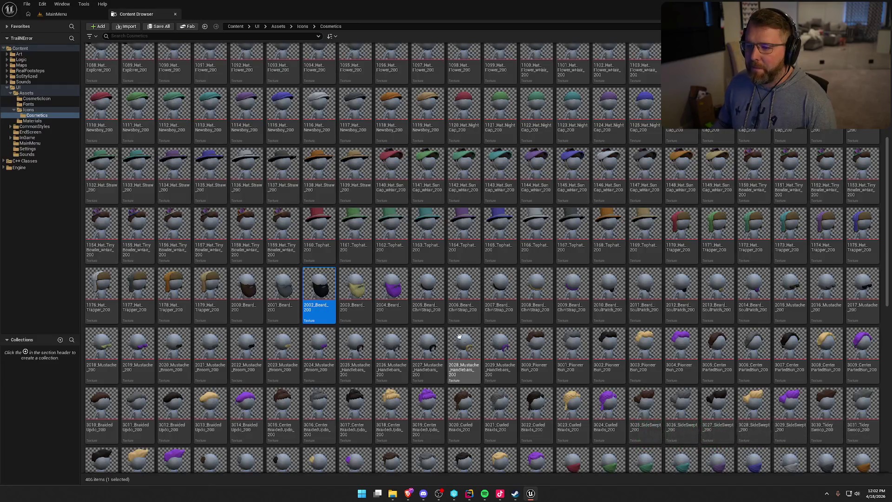
- Inspect the 1136_Hat_Straw_200 texture, then close it and the Content Browser to reveal the MainMenu level
mouse_move(495, 347)
mouse_move(437, 323)
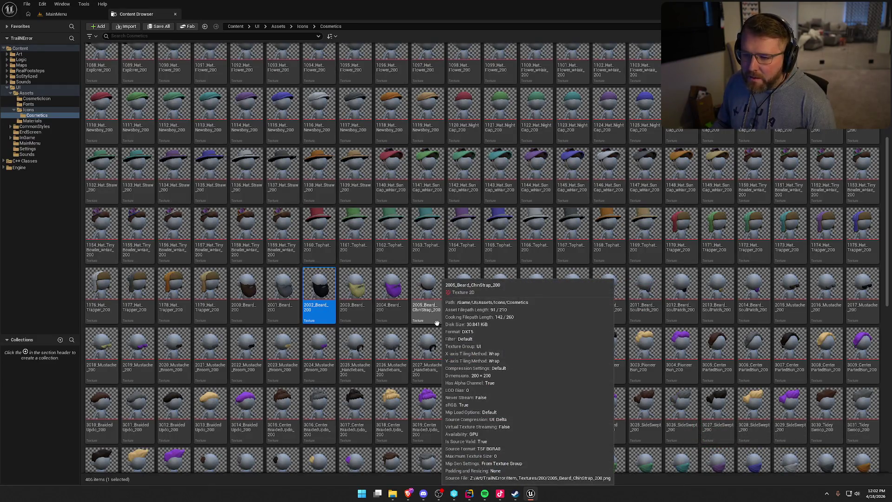
double_click(250, 166)
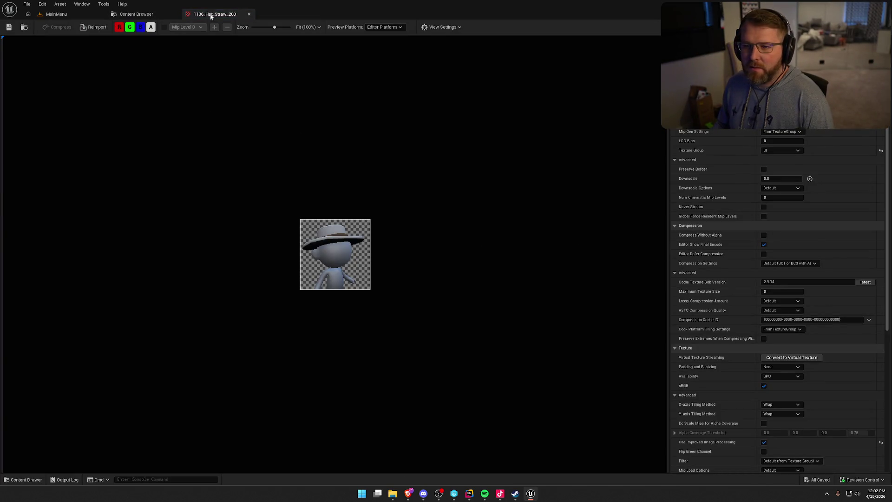
click(250, 14)
click(173, 14)
click(780, 304)
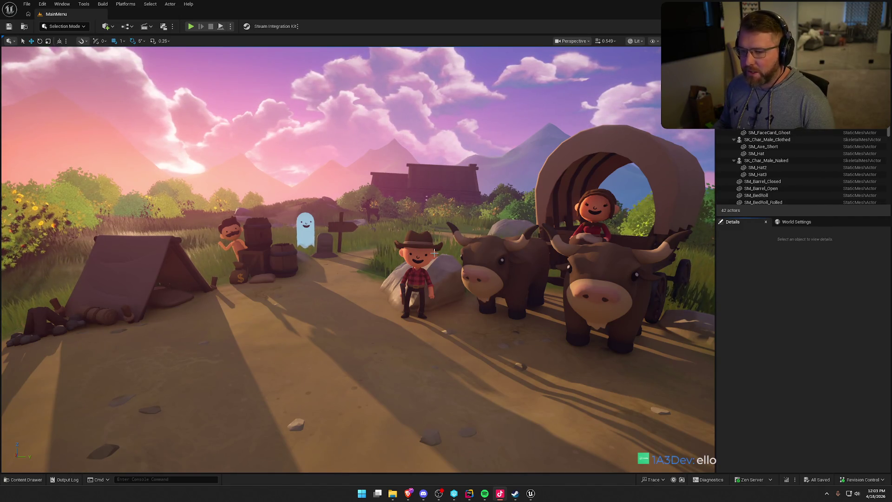
key(super)
text(notion)
key(Return)
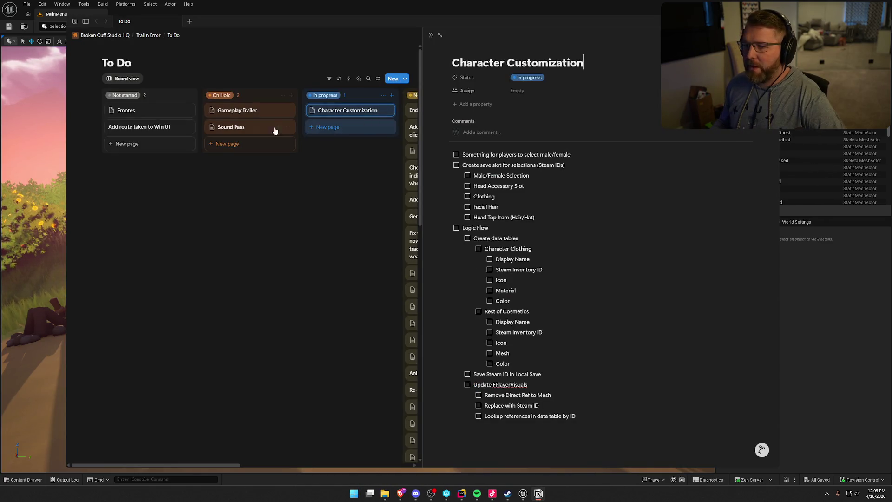
click(784, 318)
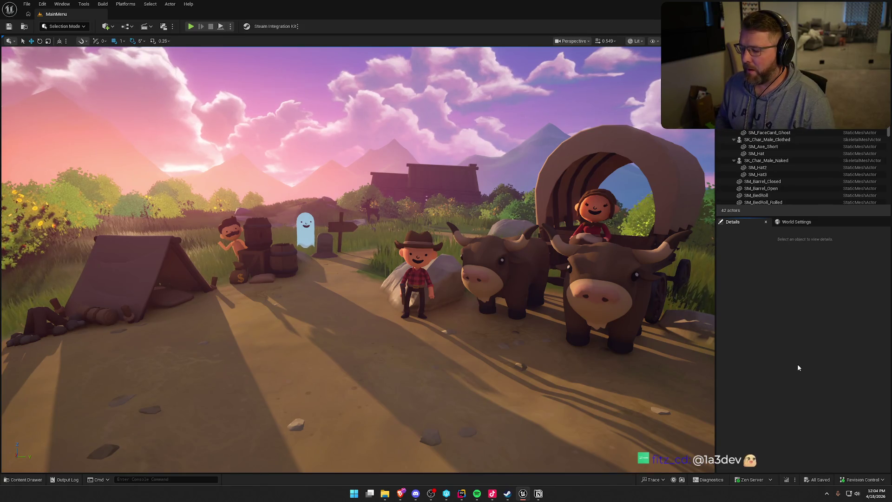
click(508, 493)
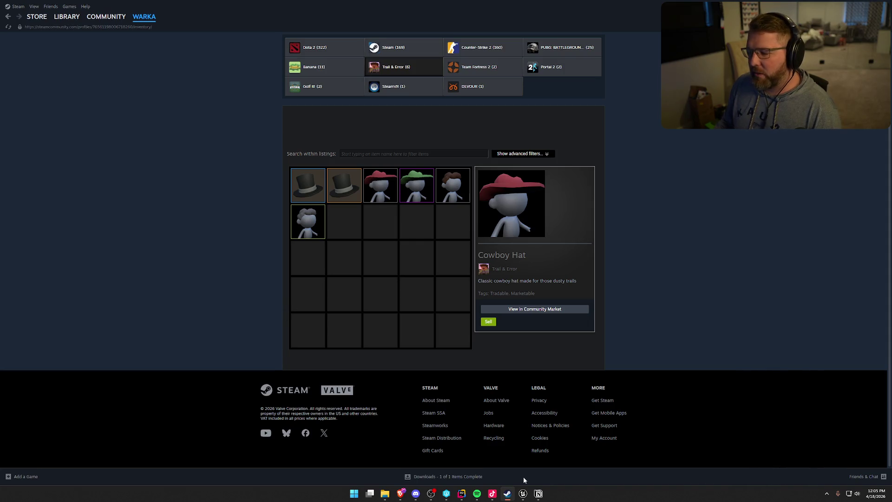
click(523, 494)
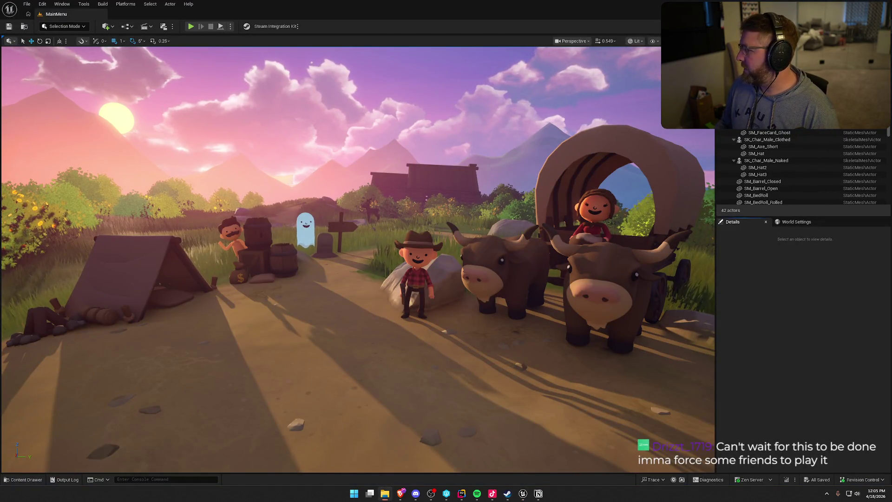
- Bring up the 200 hat-icon folder in File Explorer, push it off-screen right, and reopen Unreal's Content Drawer
click(385, 493)
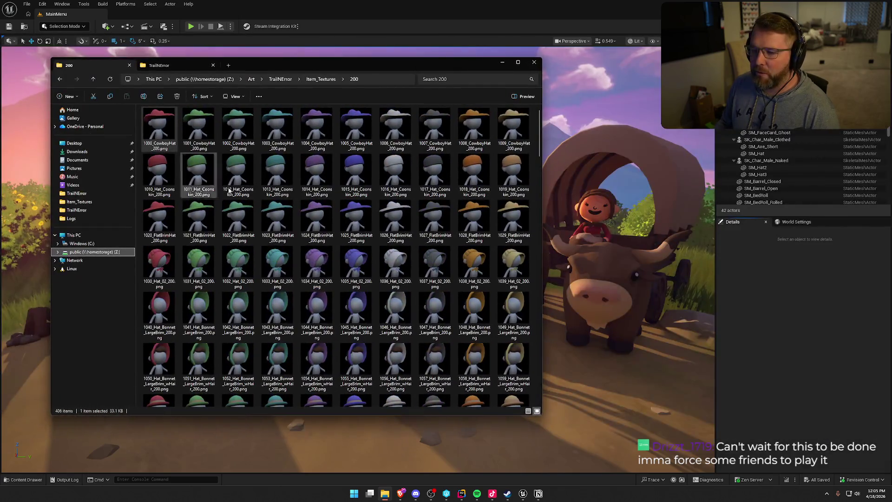
drag(275, 65, 891, 73)
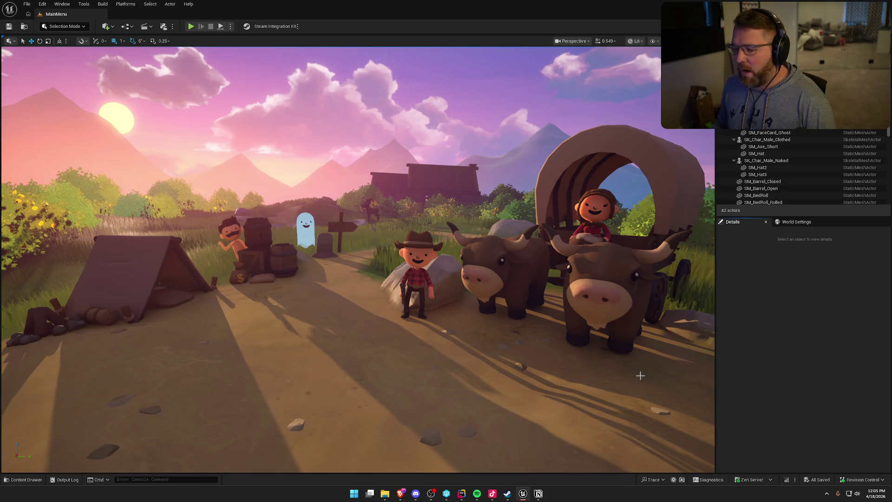
click(26, 480)
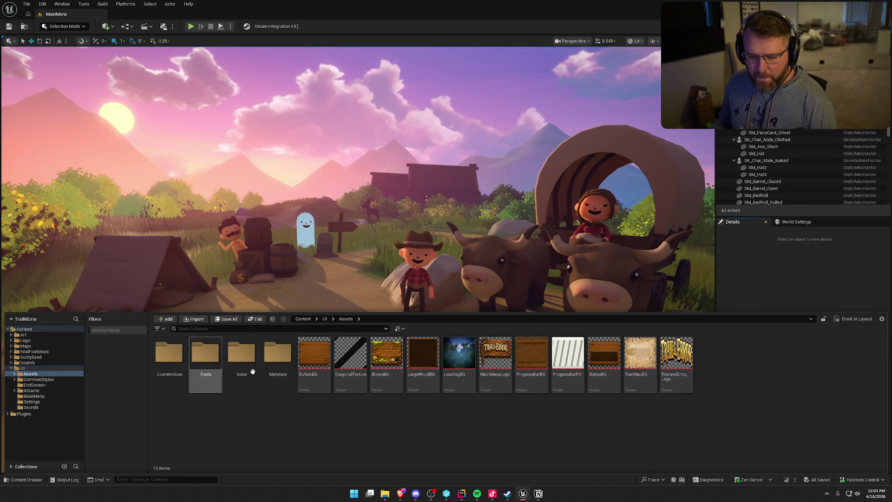
- Export the 1000_CowboyHat_200 texture from Icons/Cosmetics to the Desktop as a PNG
double_click(241, 356)
double_click(176, 365)
click(176, 365)
right_click(177, 353)
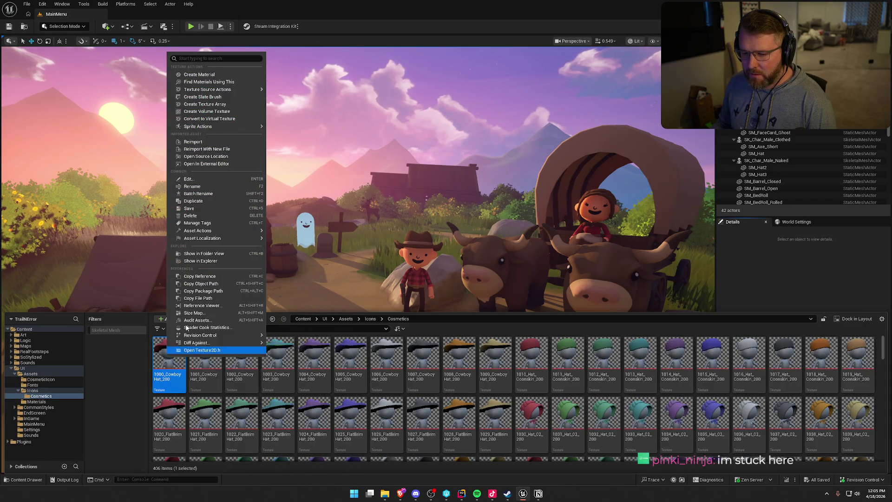
mouse_move(246, 231)
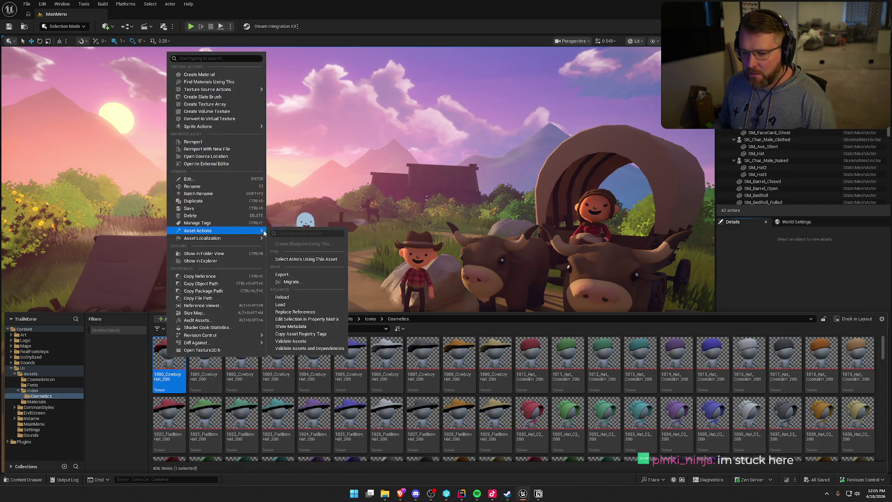
click(315, 275)
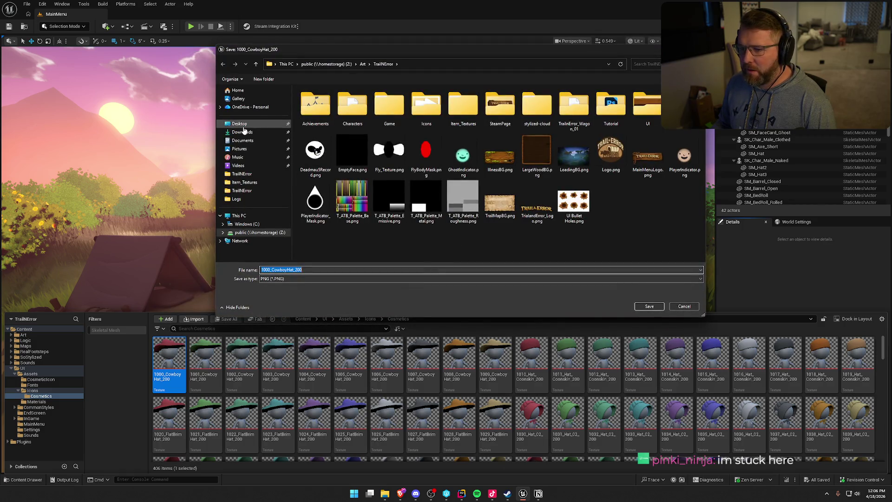
click(239, 124)
click(649, 307)
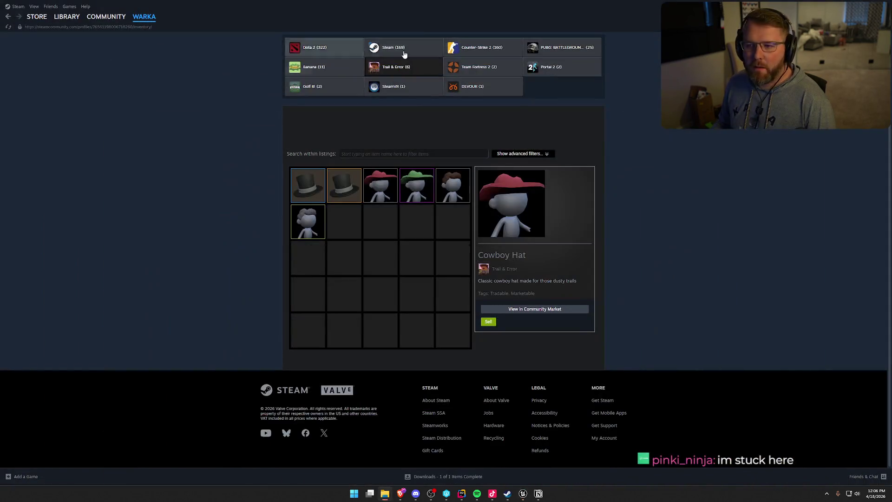
- Minimize Unreal and Rider, then move the exported cowboy hat PNG lower on the desktop
key(alt+Tab)
click(67, 93)
key(super+Down)
click(20, 15)
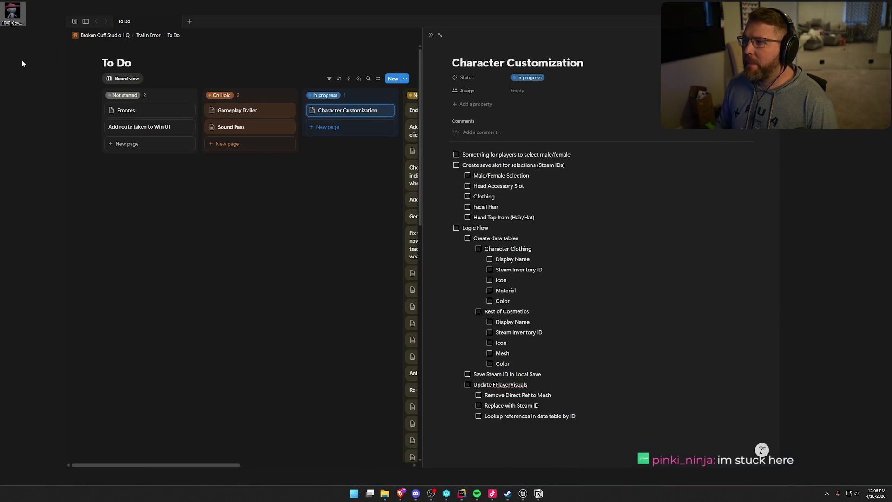
drag(21, 60, 22, 79)
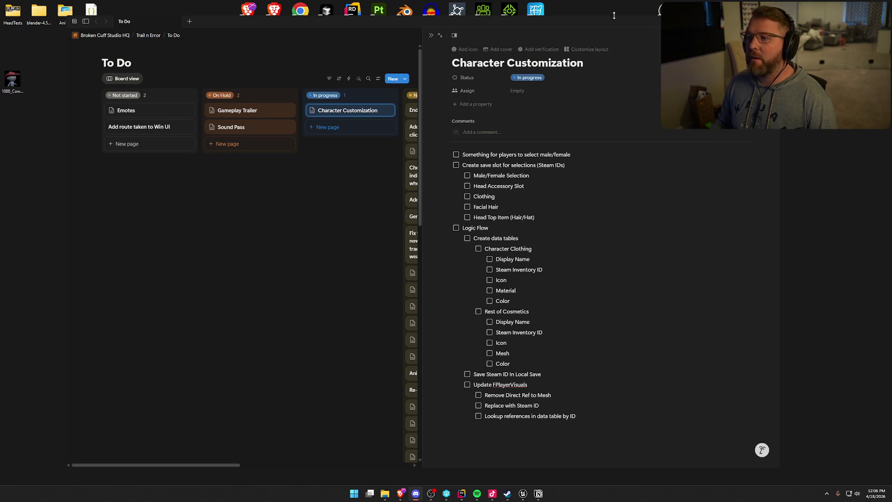
- Show the desktop and delete every icon in its top row
key(super+d)
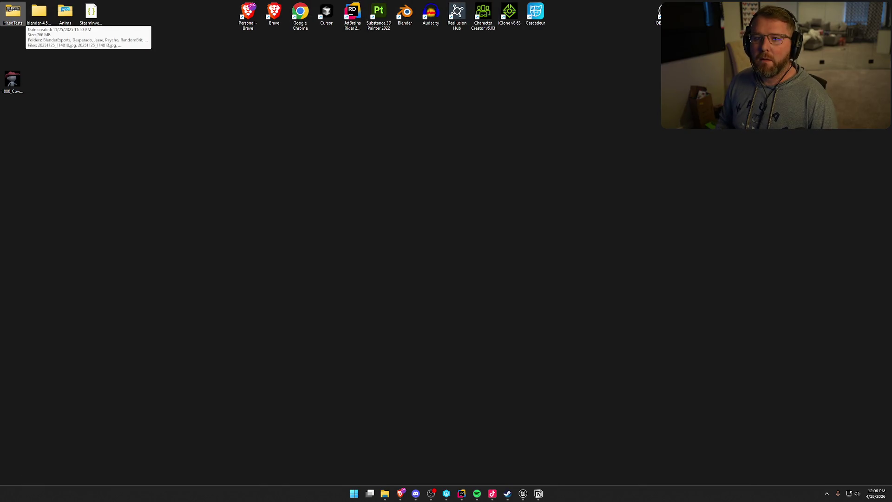
mouse_move(660, 41)
mouse_down()
mouse_move(359, 2)
mouse_move(1, 2)
mouse_up()
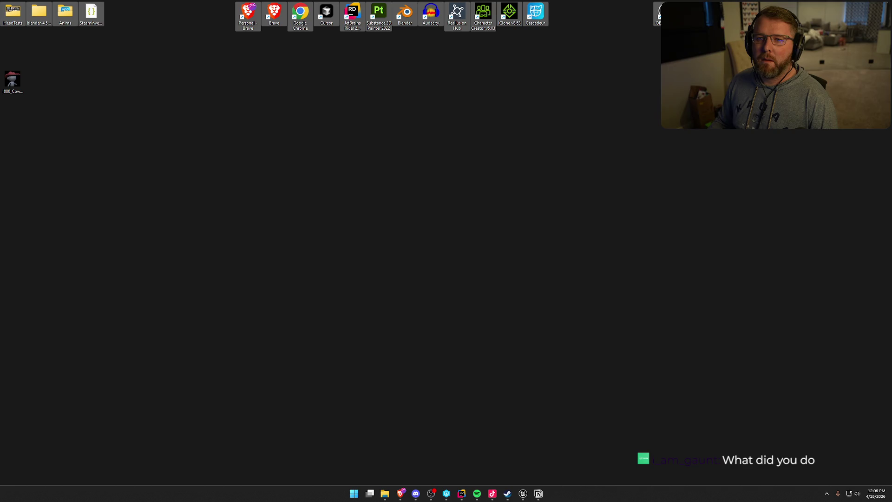
key(Delete)
- Permanently delete the exported 1000_CowboyHat_200 PNG from the desktop
mouse_move(12, 80)
mouse_down()
mouse_move(230, 176)
mouse_move(351, 185)
mouse_up()
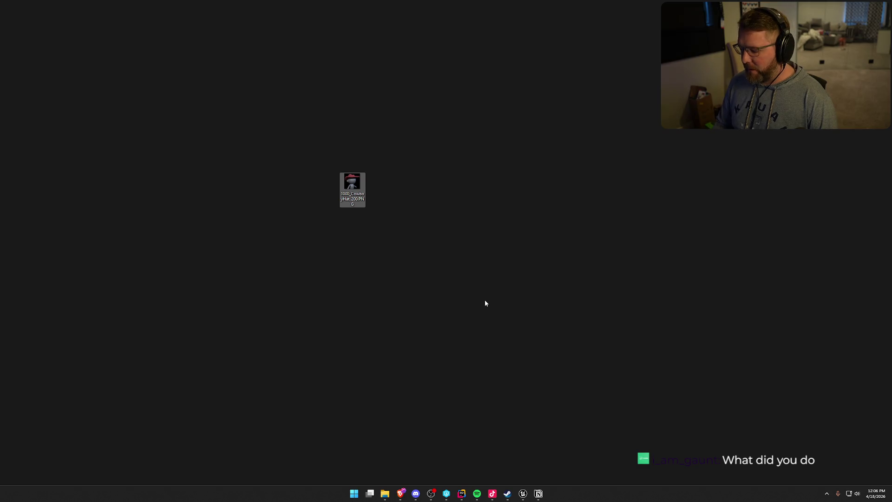
key(shift+Delete)
key(Return)
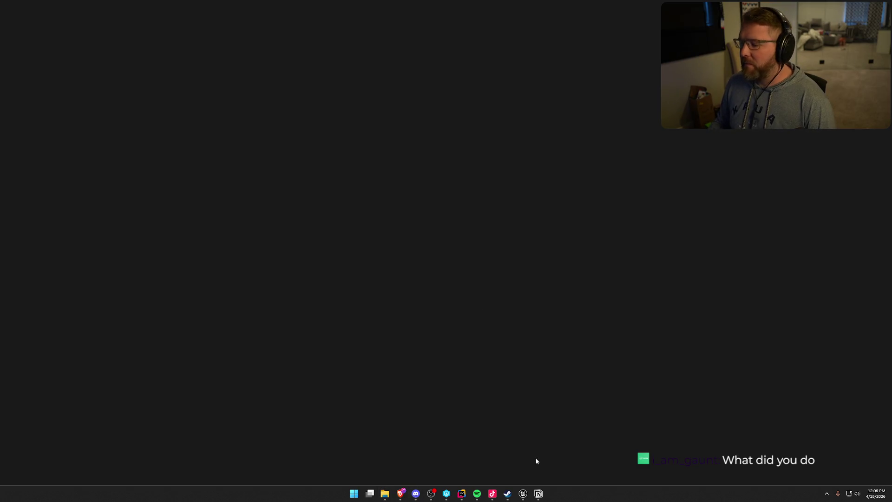
click(427, 495)
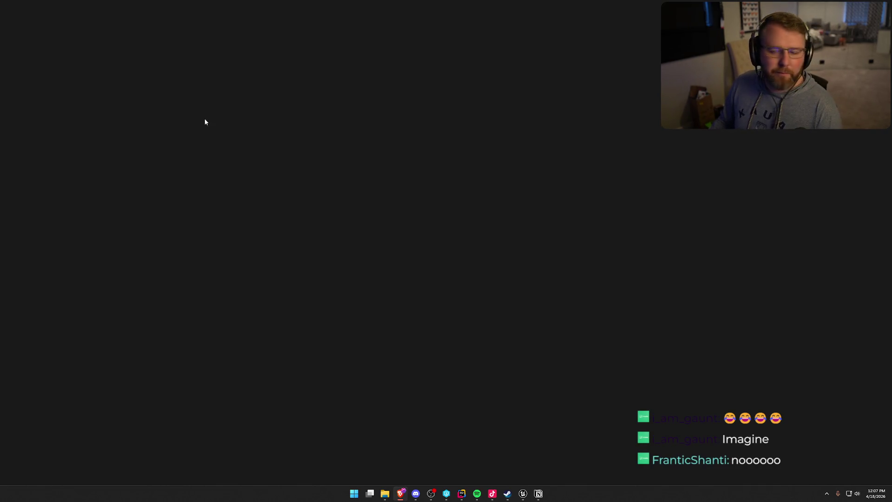
- Search Google for 'photoshop batch remove background'
double_click(348, 88)
text(photoshop )
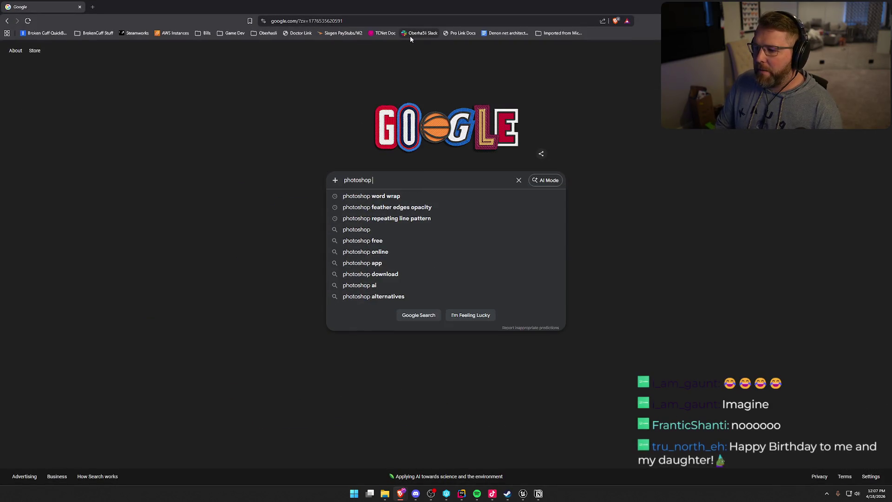
text(batch rm)
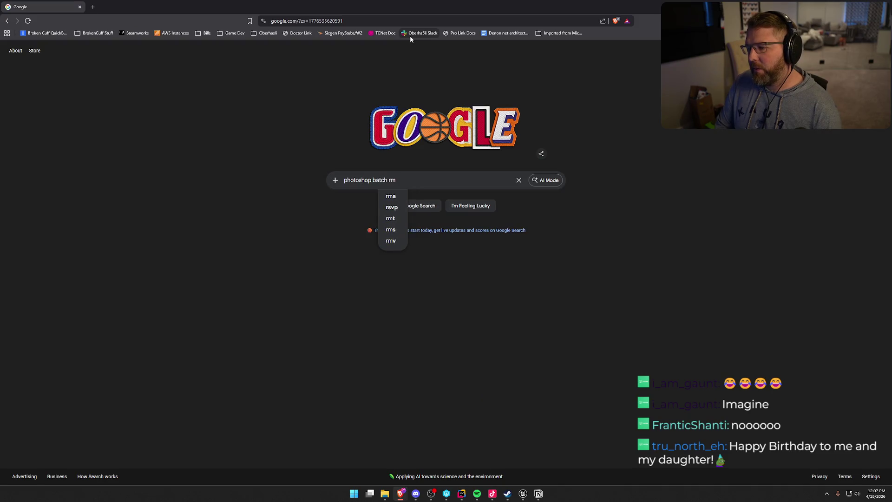
key(BackSpace)
text(emove background)
key(Down)
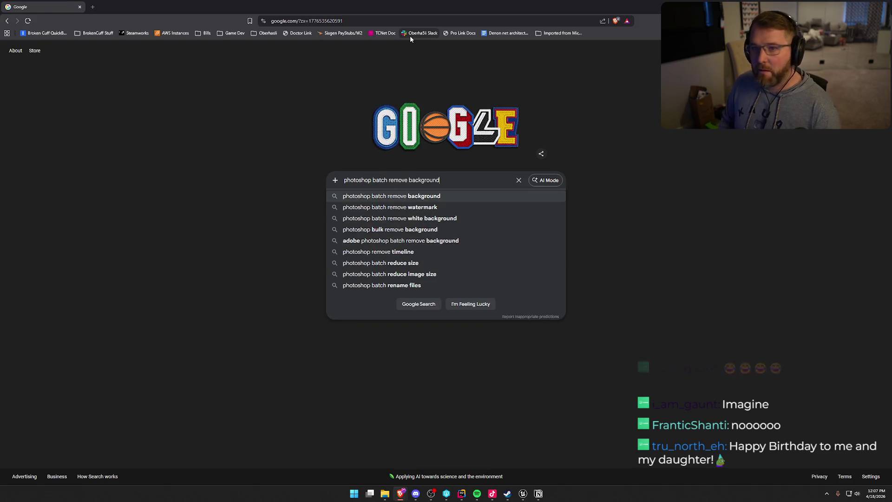
key(Return)
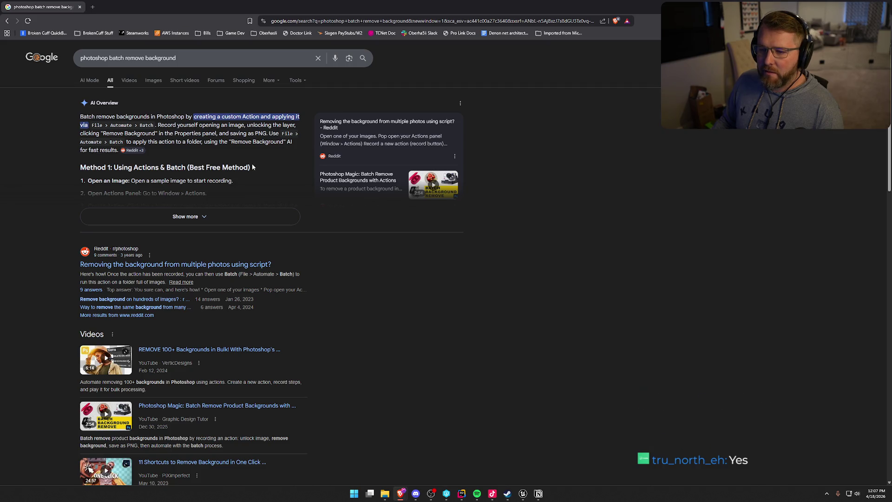
- Expand and read the AI Overview's batch background-removal steps, then minimize Chrome
click(238, 217)
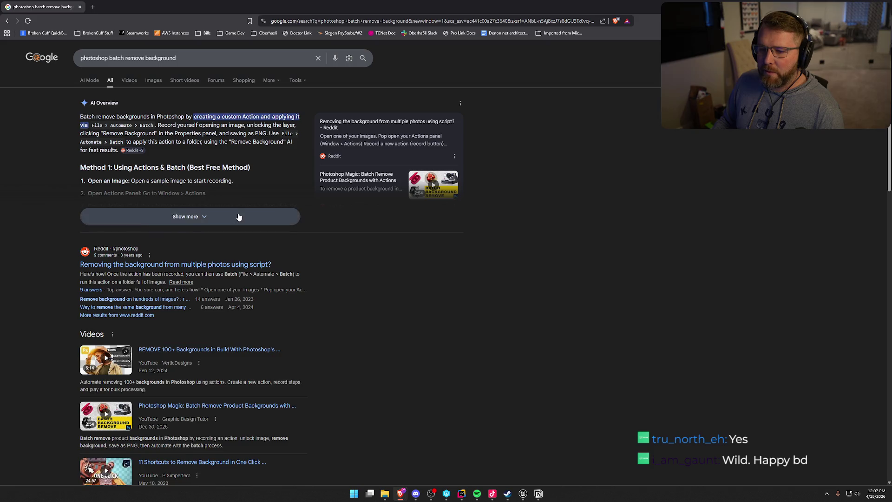
scroll(254, 258, down, 2)
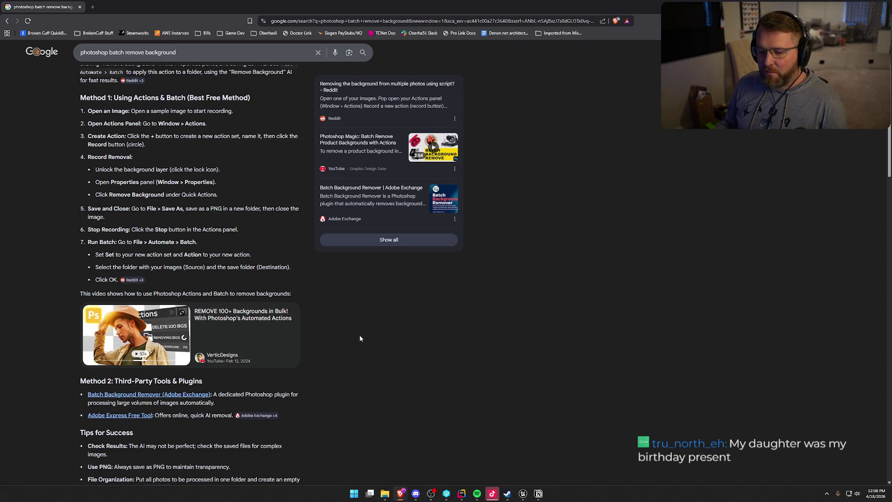
scroll(40, 259, down, 2)
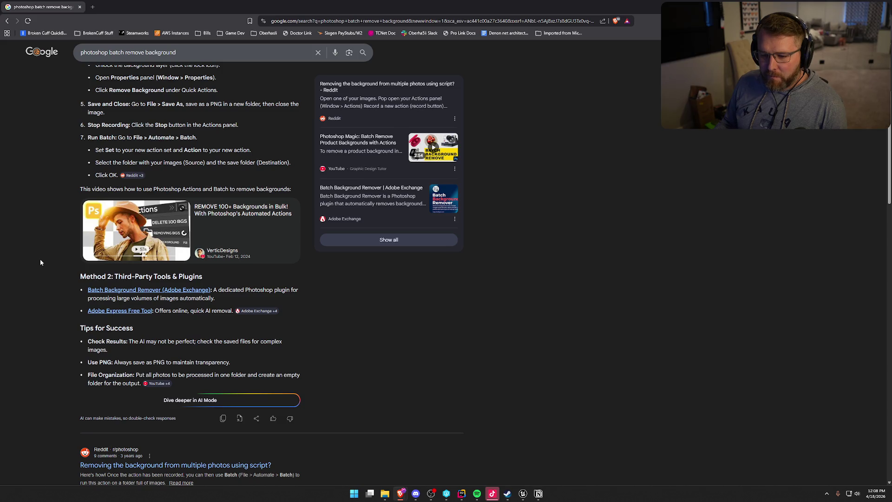
scroll(40, 262, down, 3)
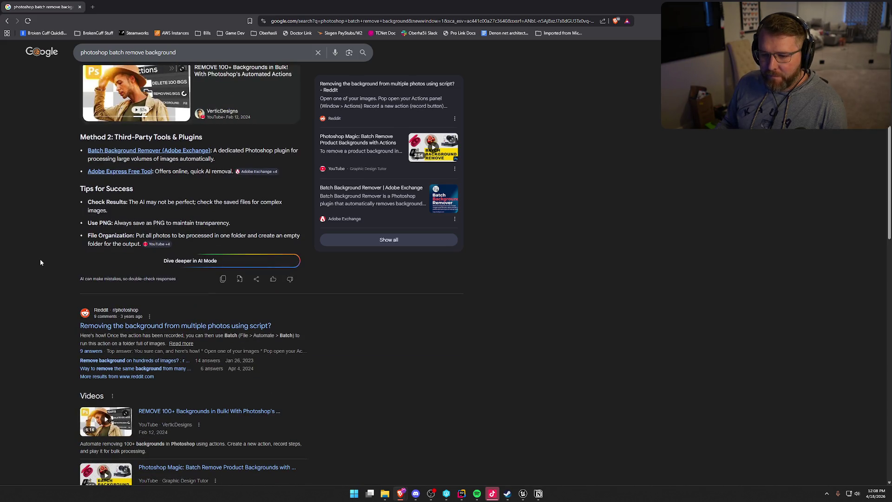
scroll(40, 263, down, 3)
scroll(40, 263, up, 9)
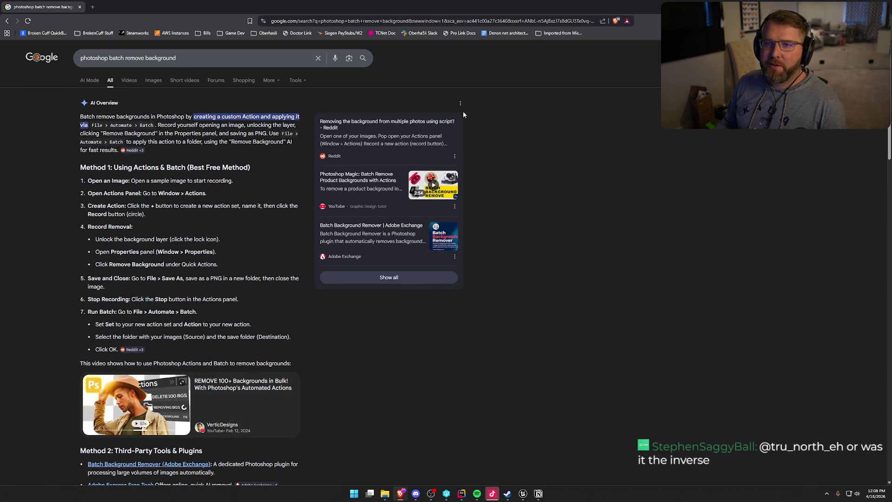
click(828, 7)
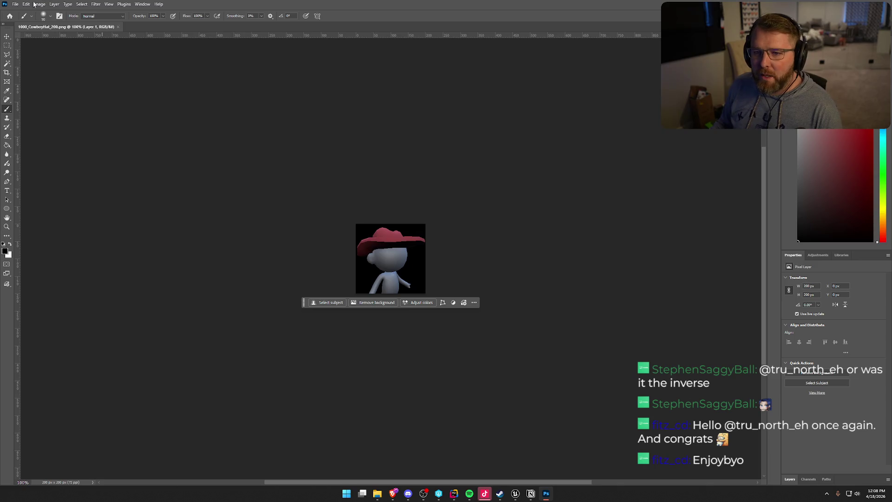
- Show the Actions panel, select the Move tool, and create a new action named 'Remove Background'
click(142, 4)
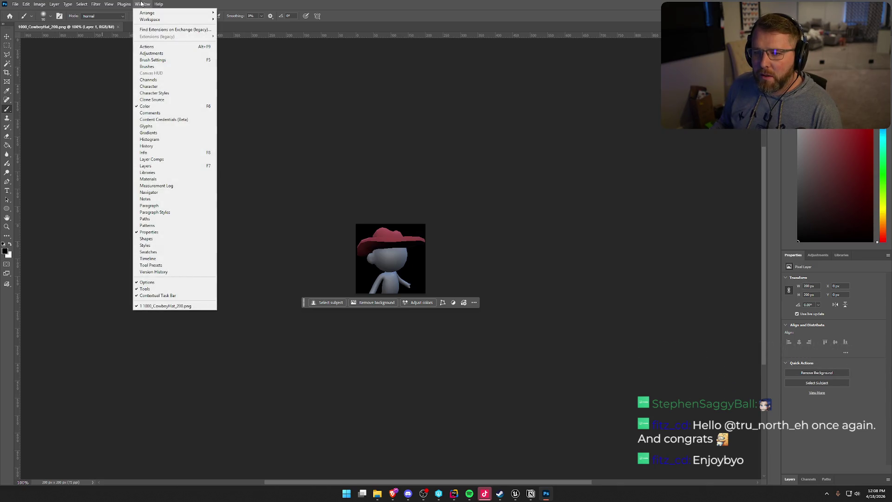
click(153, 47)
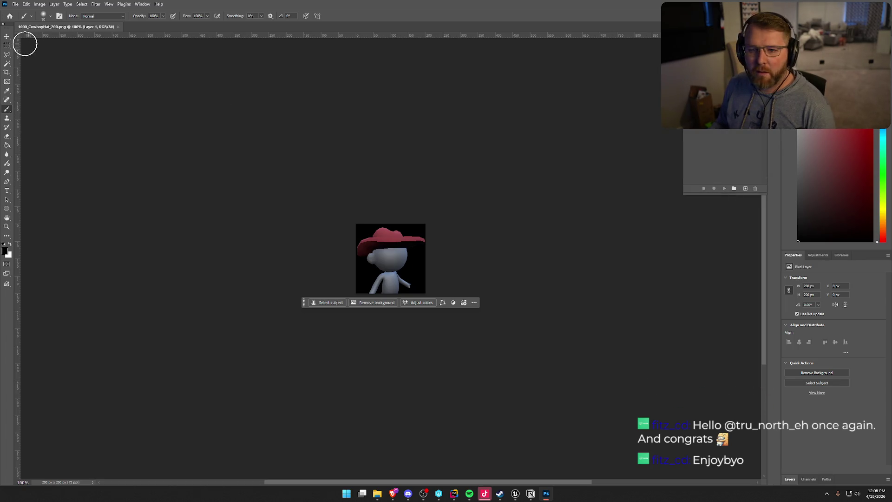
click(6, 36)
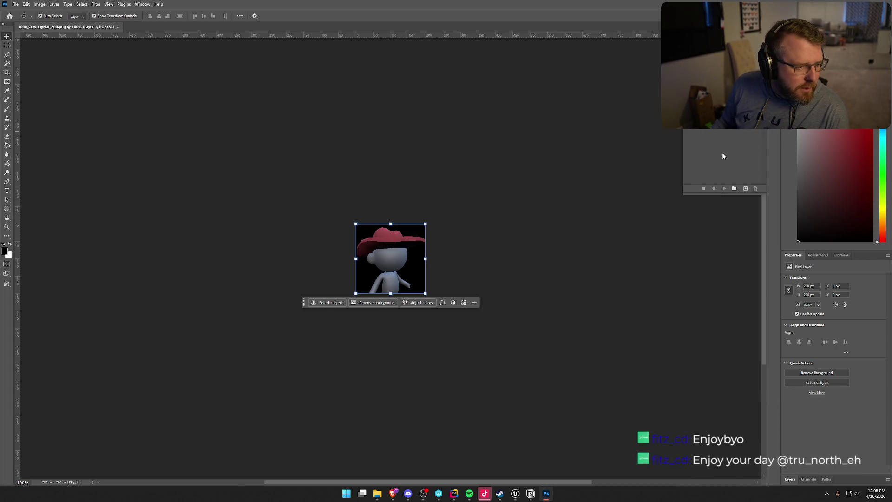
click(746, 189)
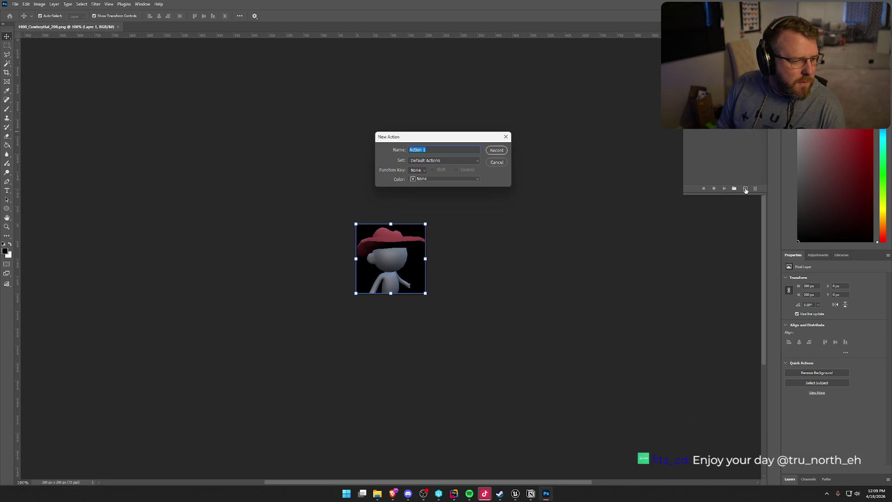
text(R)
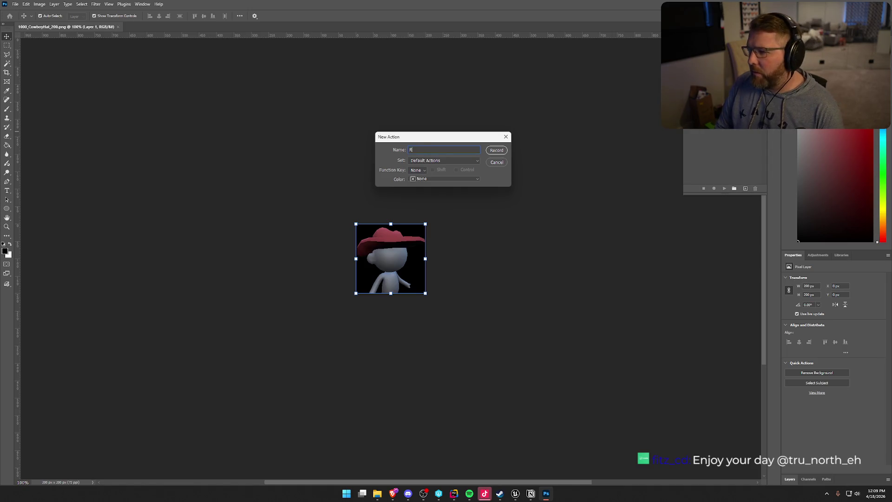
text(emove Background)
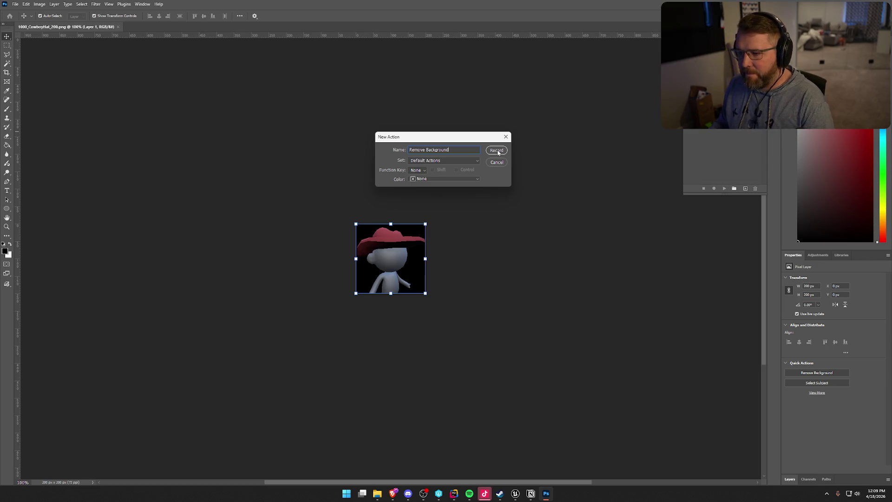
click(497, 151)
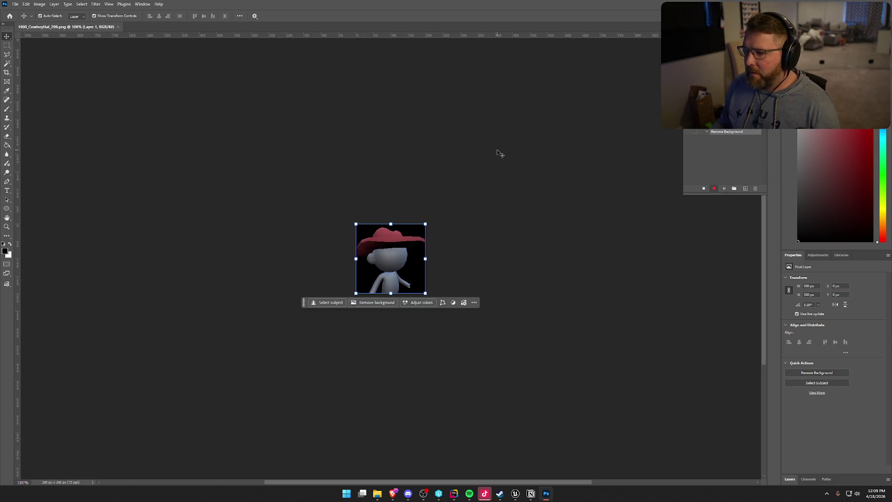
- Record removing the cowboy hat's background and saving over 1000_CowboyHat_200.png, then stop recording
click(790, 479)
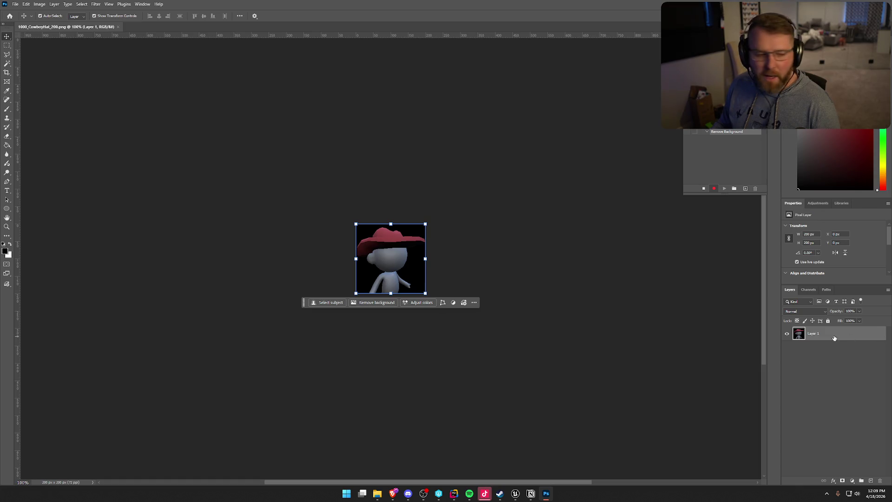
click(384, 304)
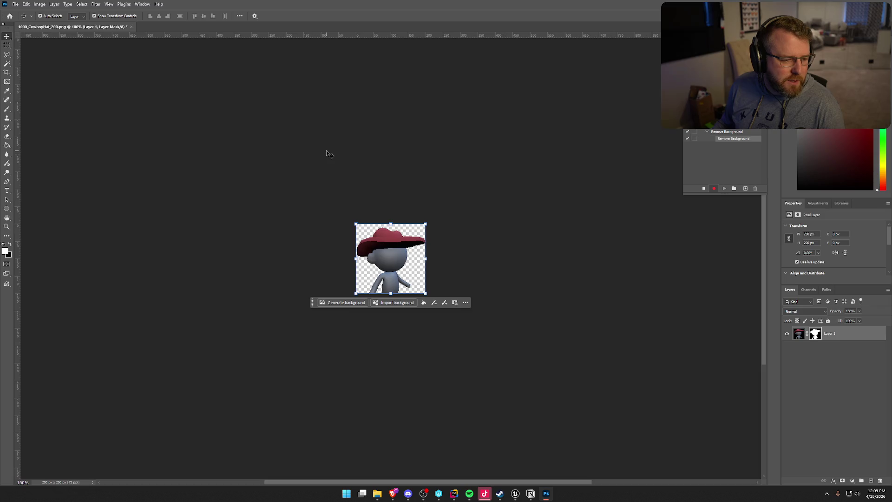
click(16, 4)
click(36, 88)
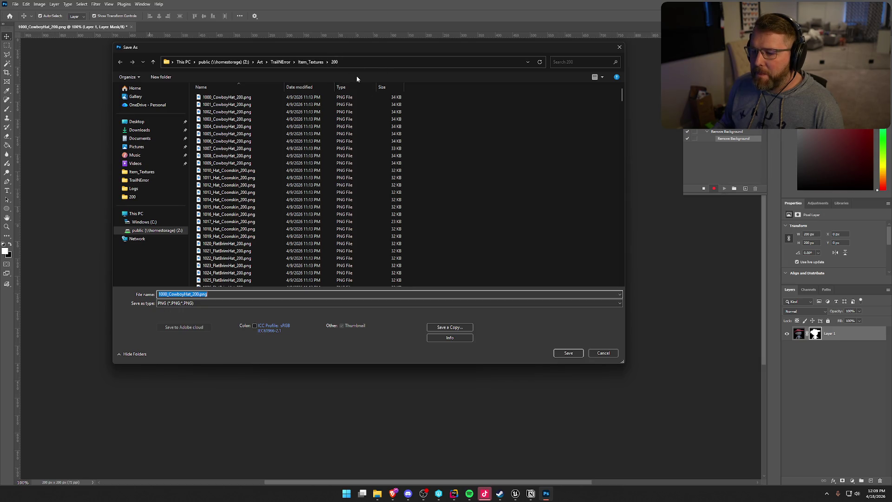
click(568, 353)
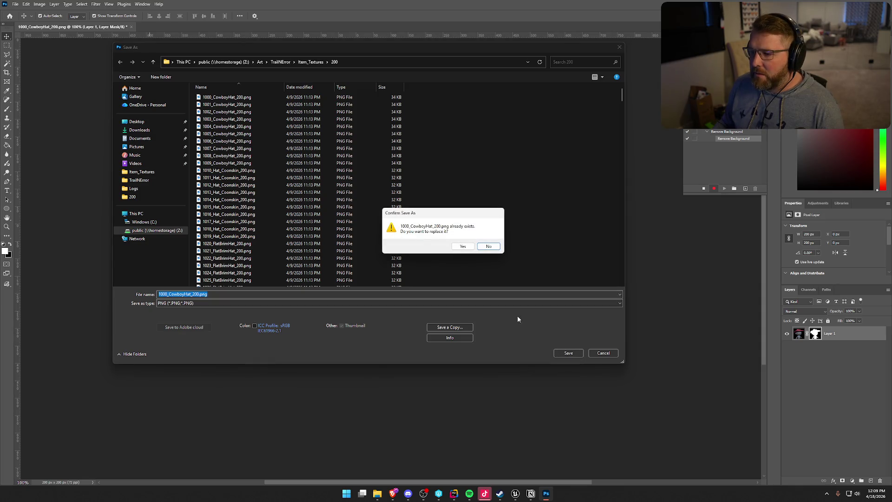
click(463, 247)
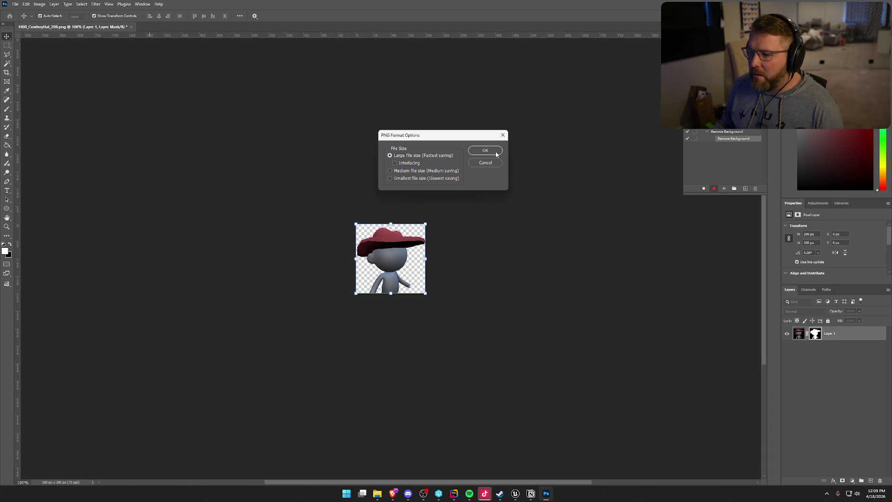
click(498, 153)
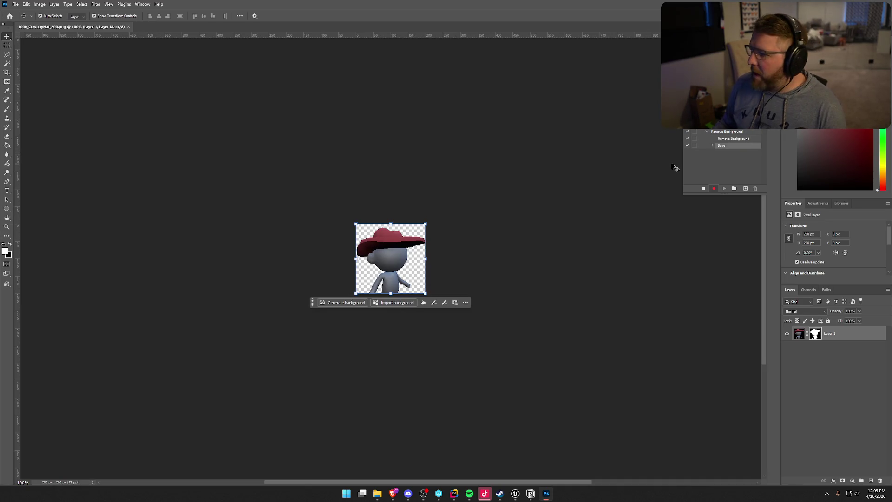
click(704, 189)
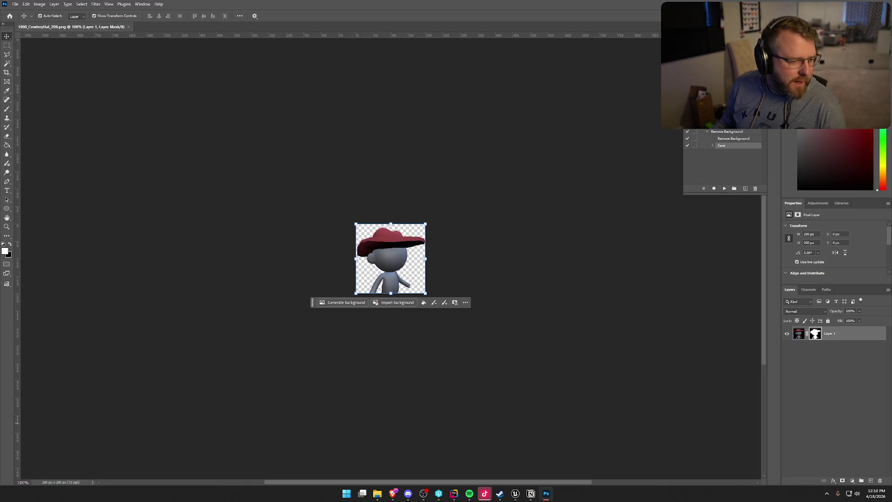
click(16, 5)
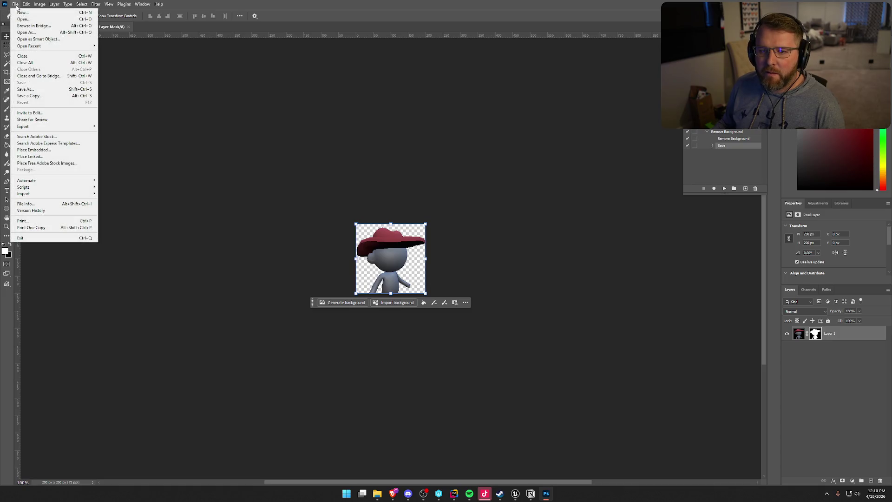
- Start a Batch run using the Remove Background action from Default Actions
mouse_move(70, 181)
click(127, 181)
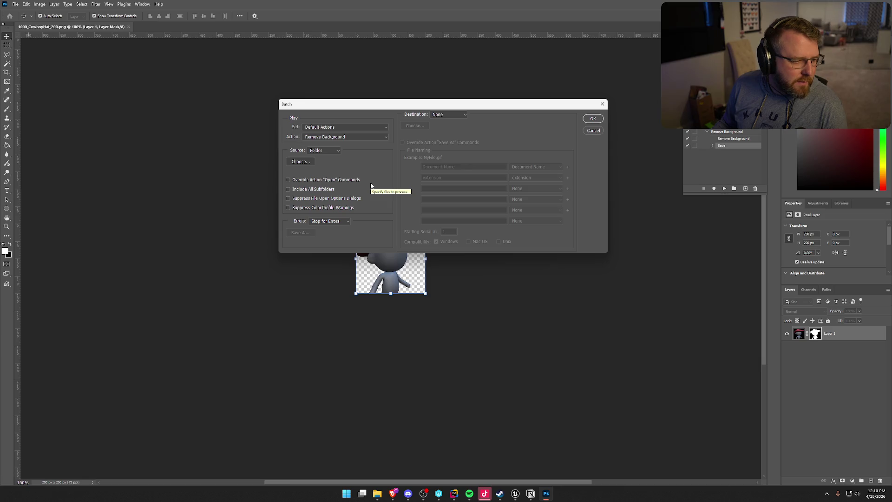
click(341, 126)
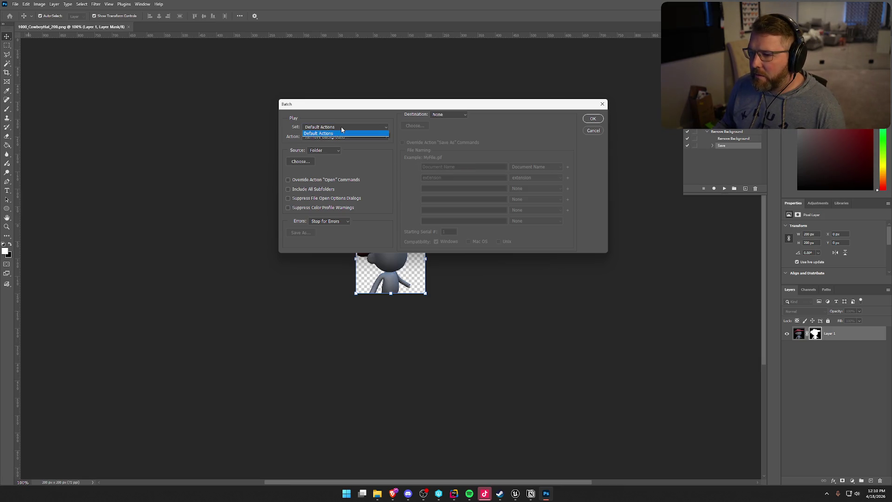
click(342, 127)
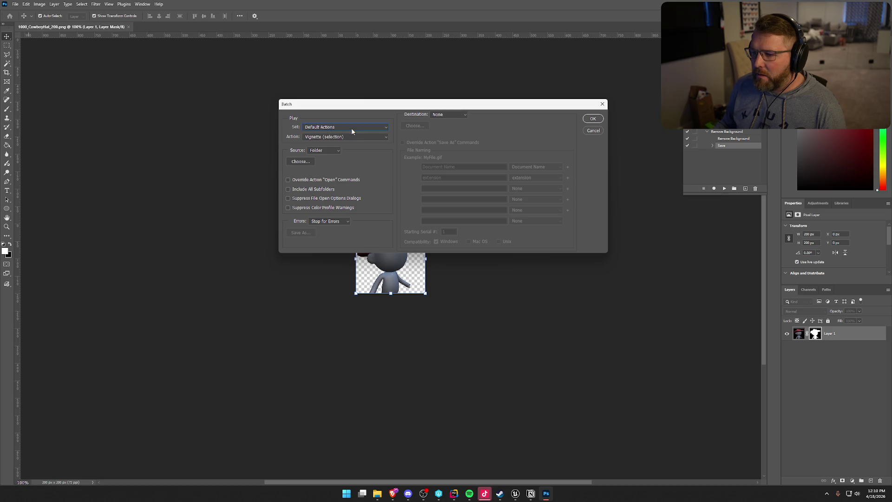
click(363, 137)
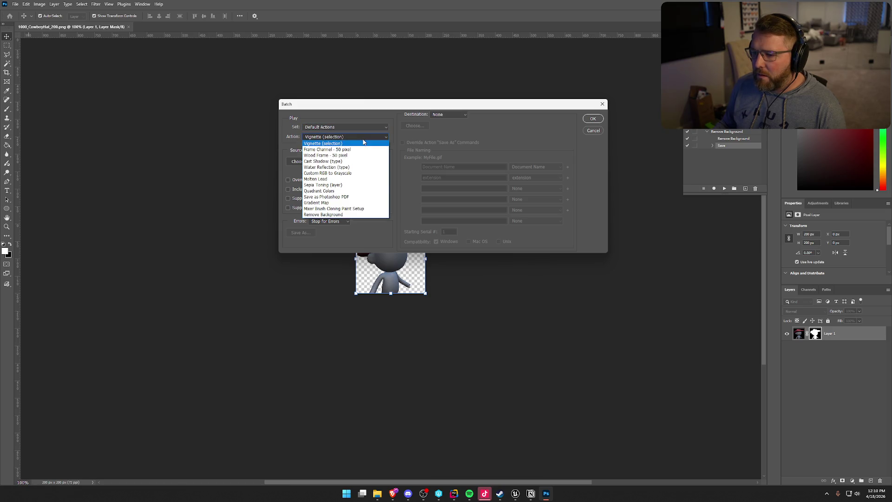
click(346, 215)
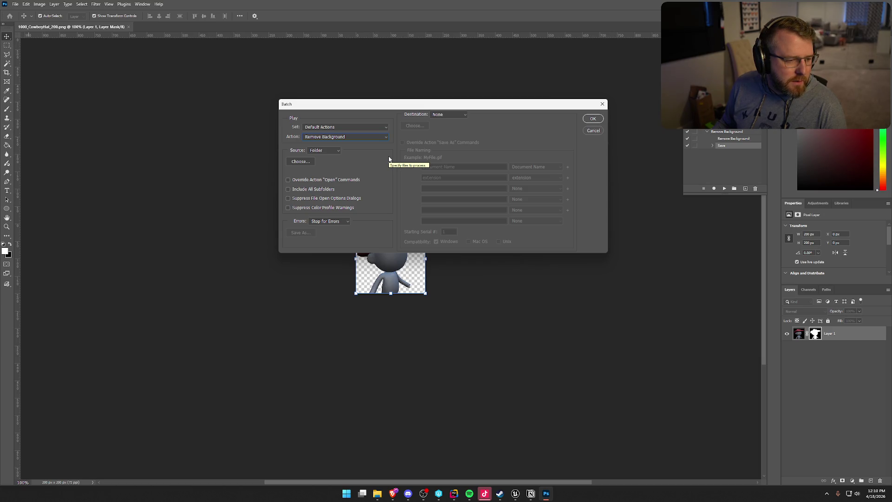
- Set the batch source folder to Z:\Art\TrailNError\Item_Textures\200
click(316, 152)
click(316, 156)
click(299, 161)
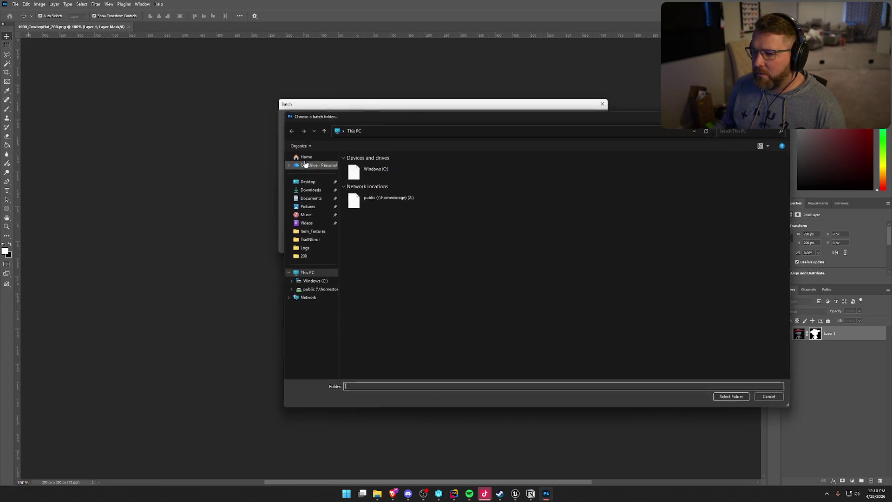
double_click(375, 201)
double_click(367, 175)
scroll(386, 279, down, 5)
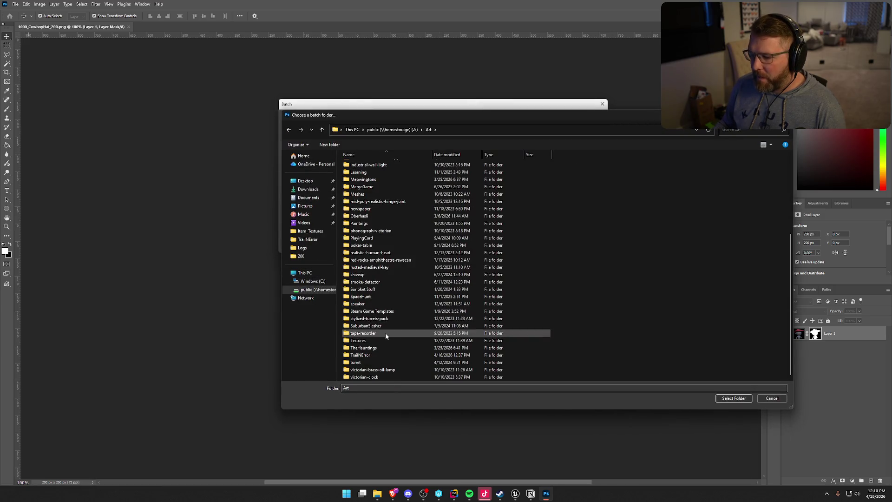
double_click(369, 355)
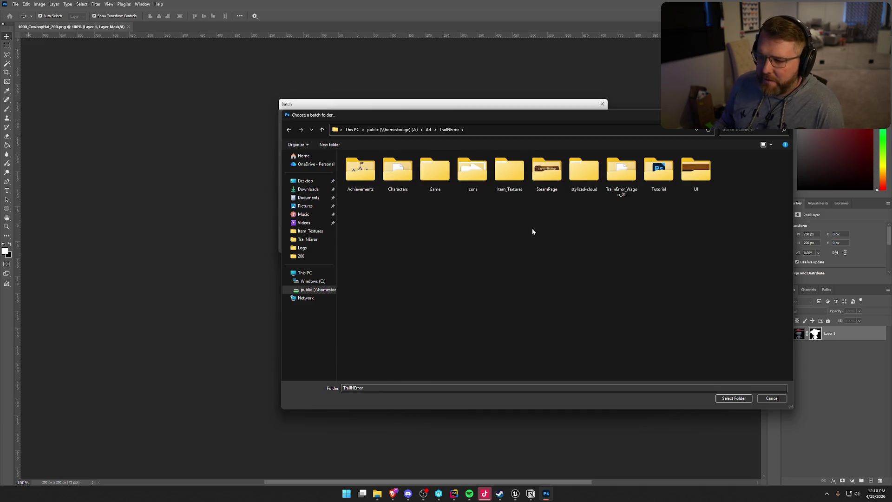
double_click(514, 173)
double_click(369, 167)
click(734, 398)
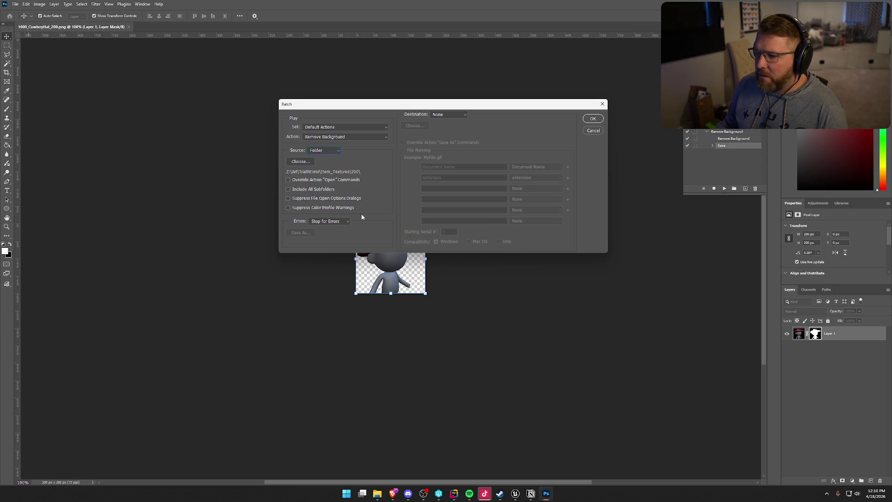
click(445, 115)
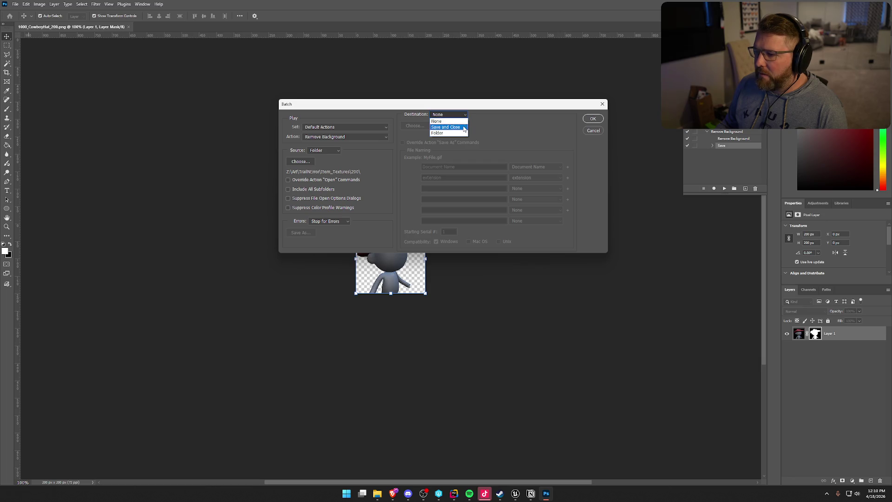
- Set the batch Destination to Folder and browse to Z:\Art\TrailNError\Item_Textures
click(456, 134)
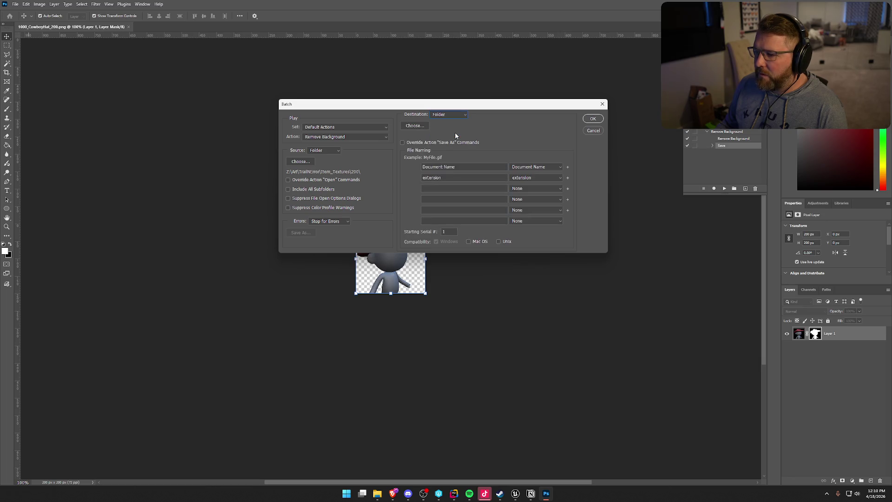
click(409, 127)
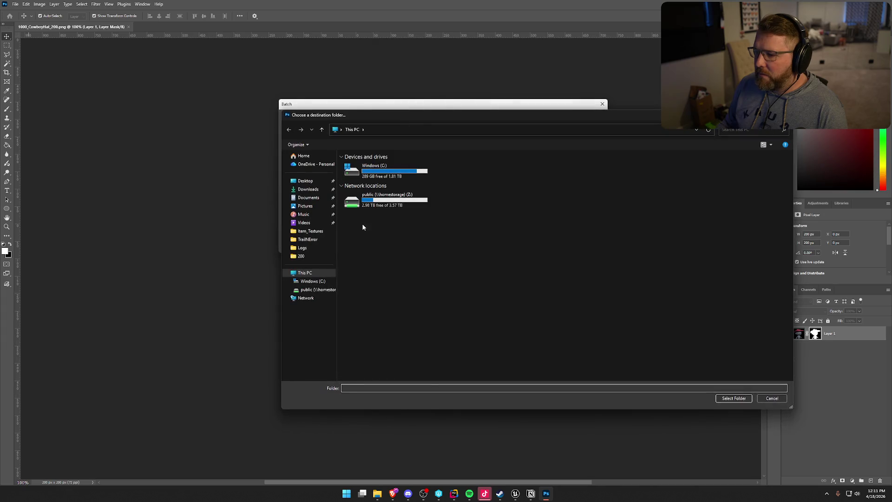
double_click(372, 200)
double_click(367, 172)
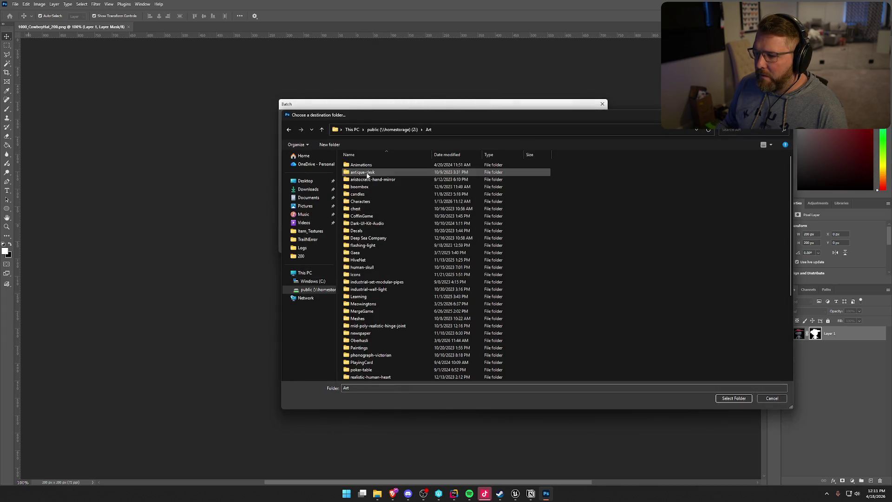
scroll(389, 258, down, 10)
double_click(376, 355)
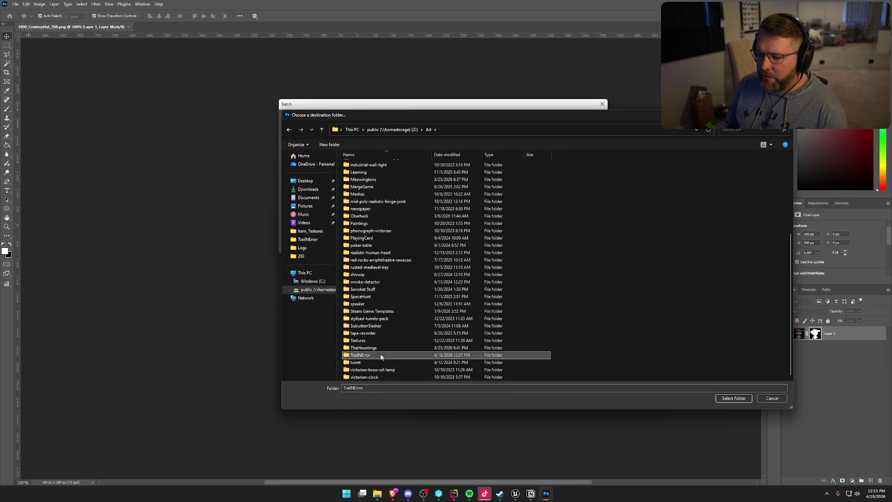
click(510, 179)
double_click(510, 179)
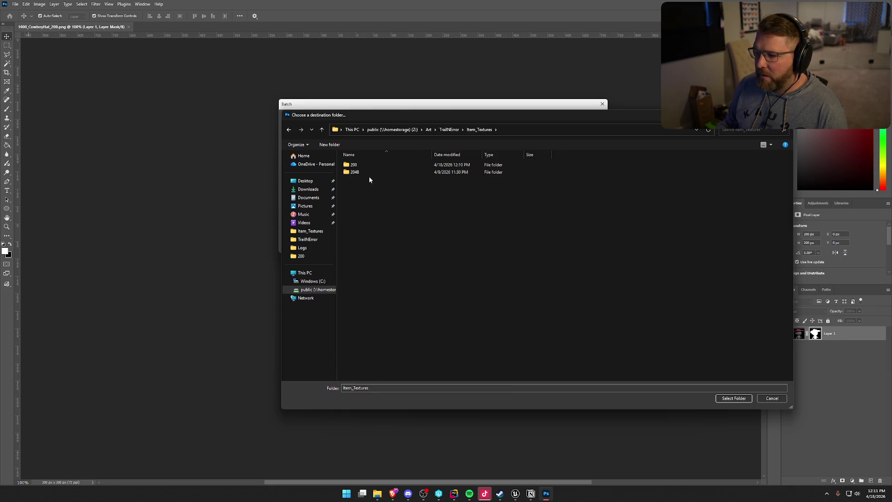
- Create a 200_Transparent folder, select it as the destination, and start the batch
right_click(379, 203)
mouse_move(415, 308)
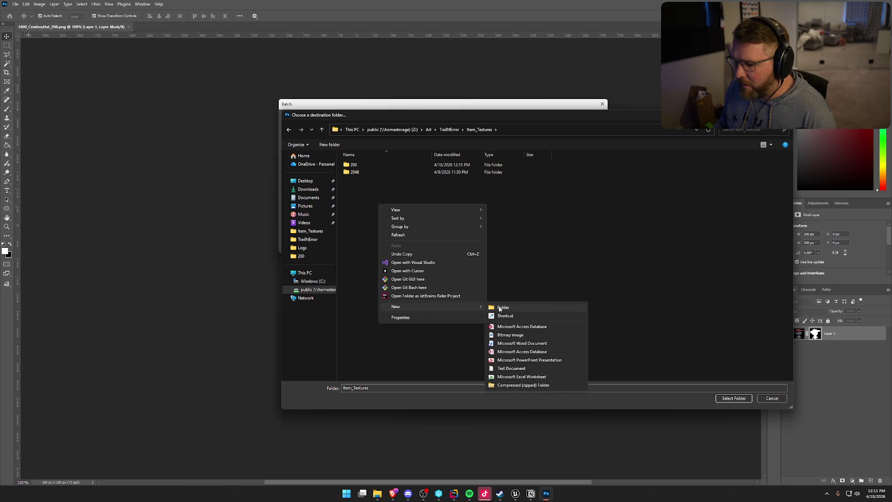
click(507, 305)
text(200_)
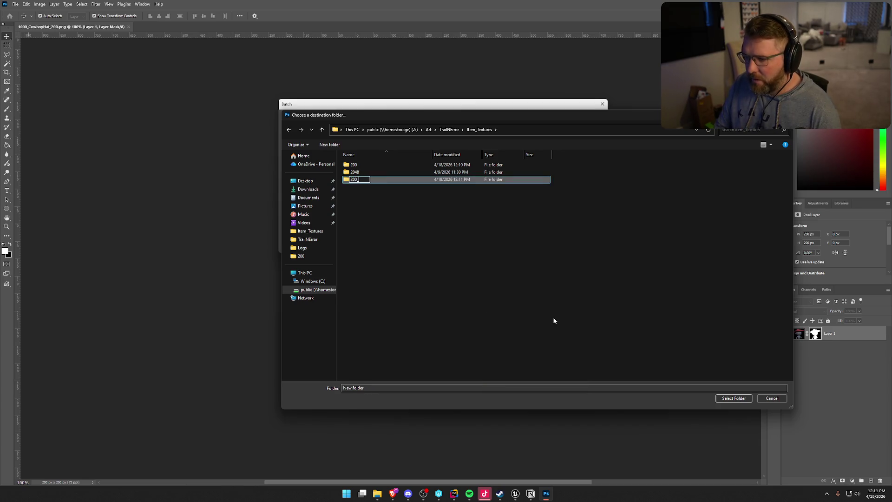
text(Transparent)
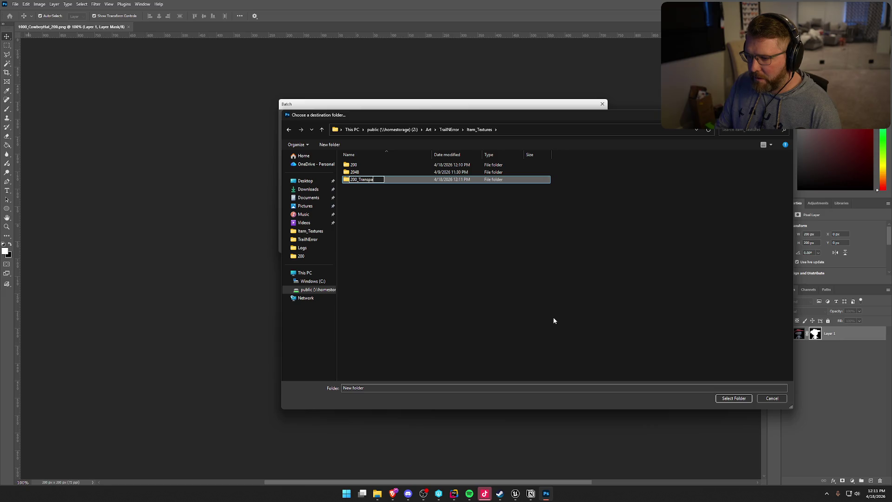
key(Return)
key(Return)
click(734, 398)
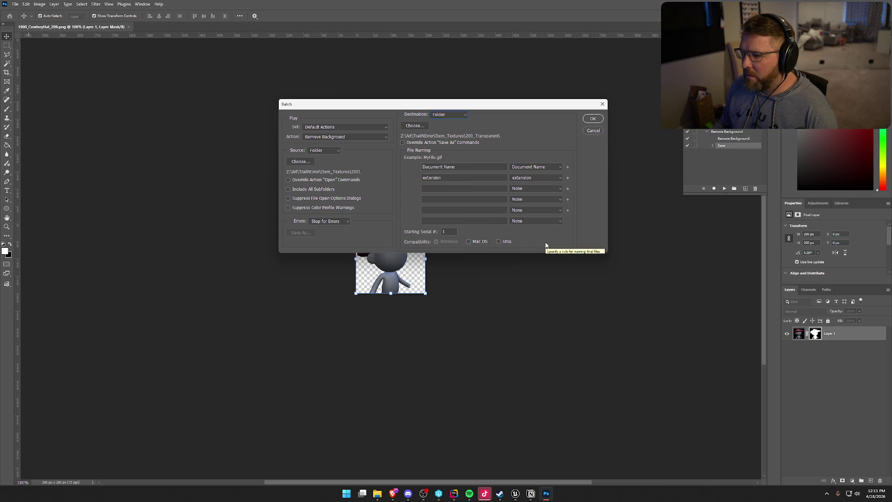
click(593, 119)
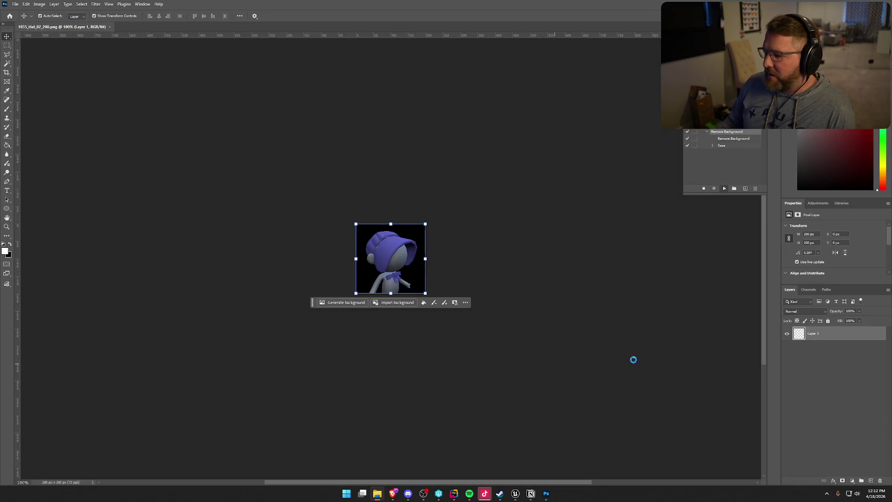
- Return to Unreal Editor once the Remove Background batch has run
click(515, 495)
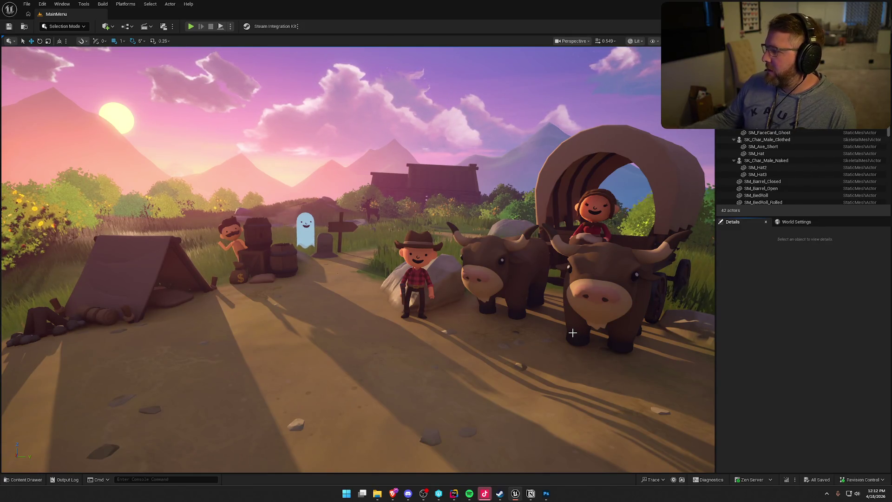
key(alt+Tab)
drag(645, 101, 480, 57)
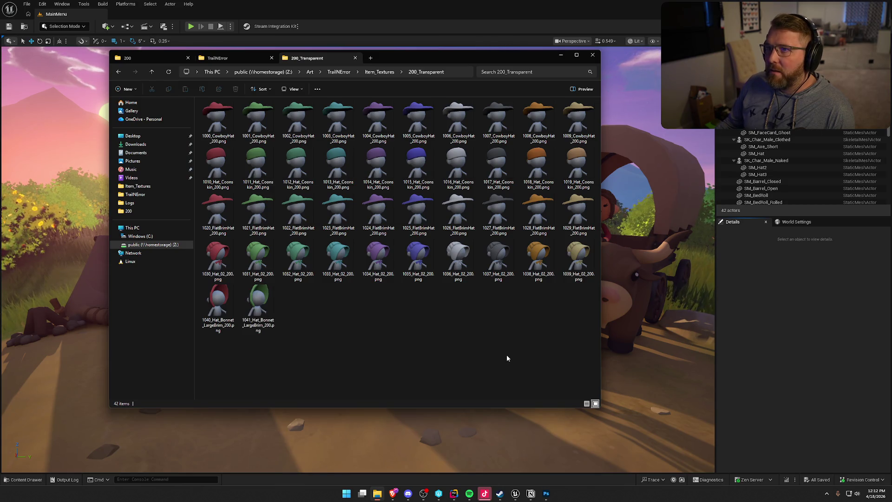
key(super+Down)
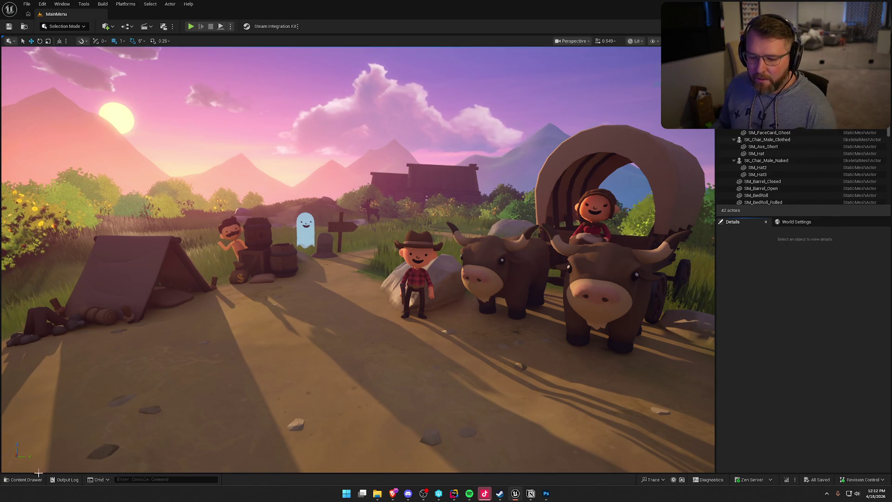
click(23, 479)
- Open the GameWorld map from the Maps folder, close the Content Drawer, and switch to Rider
double_click(23, 368)
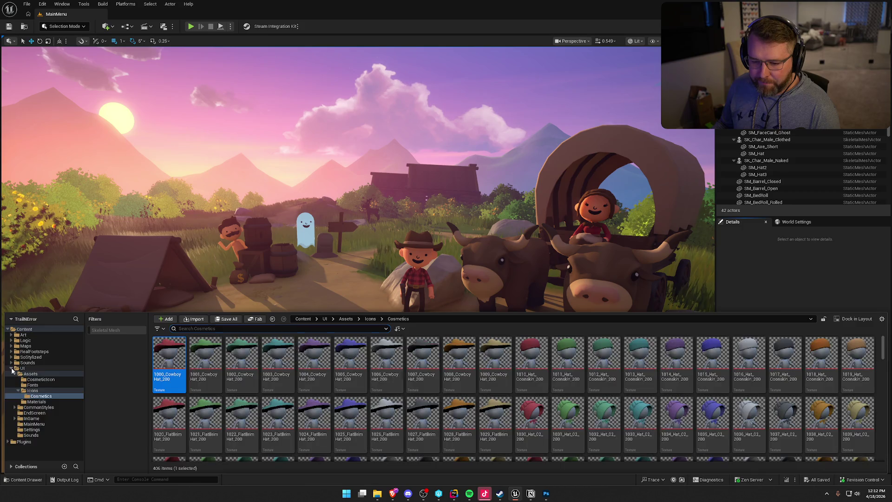
click(26, 345)
double_click(242, 367)
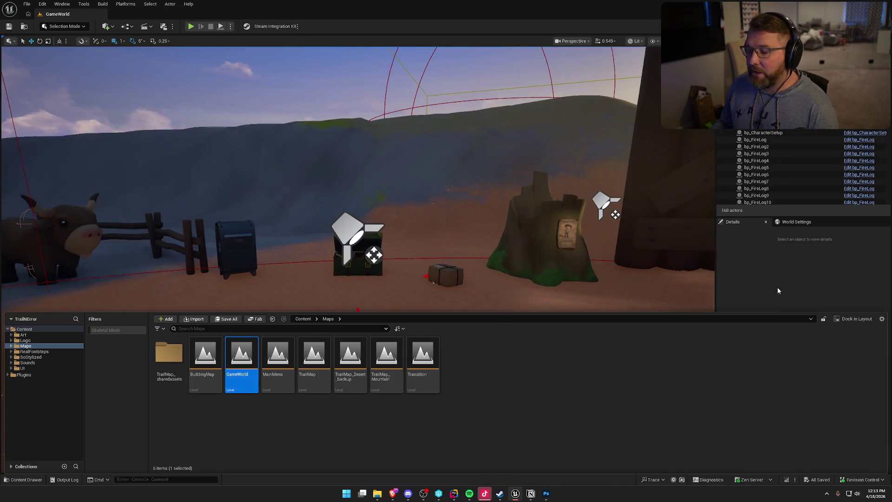
click(778, 290)
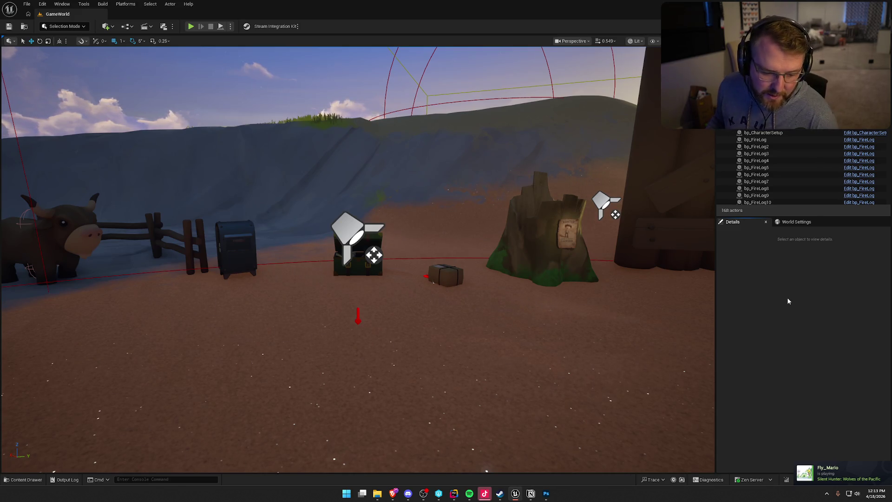
click(453, 494)
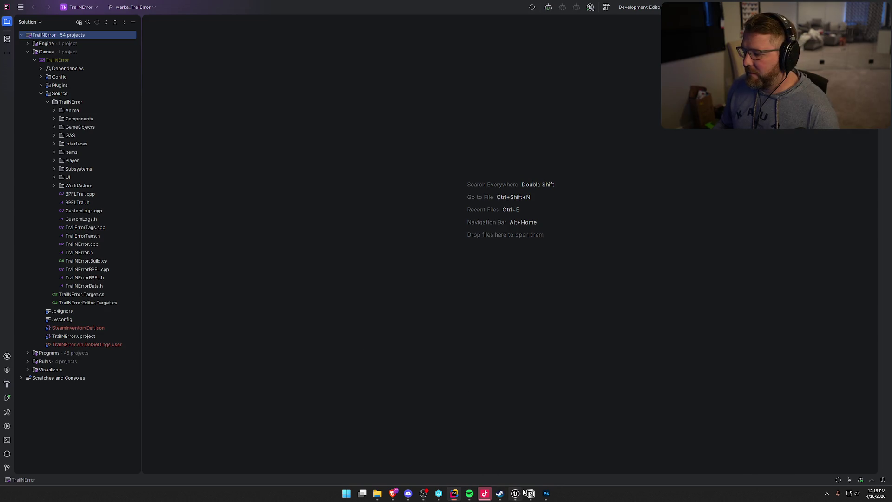
- Widen the Solution tool window slightly and select the Animal folder
drag(141, 160, 147, 158)
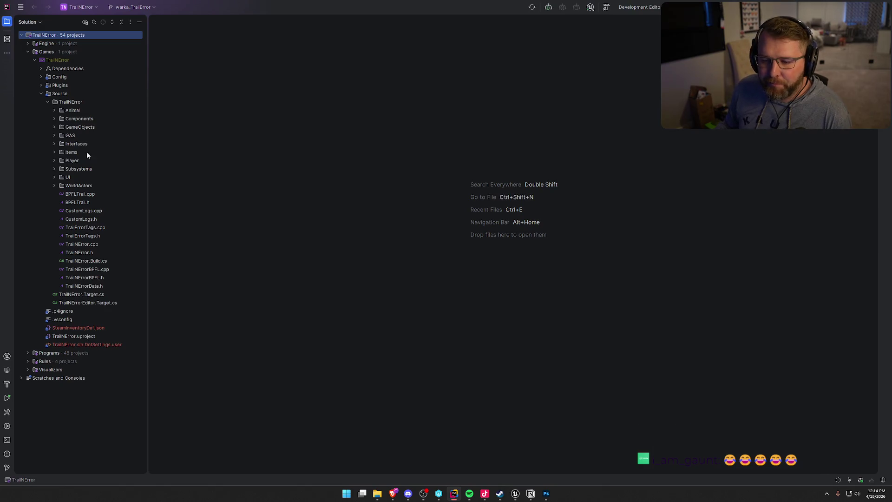
click(74, 113)
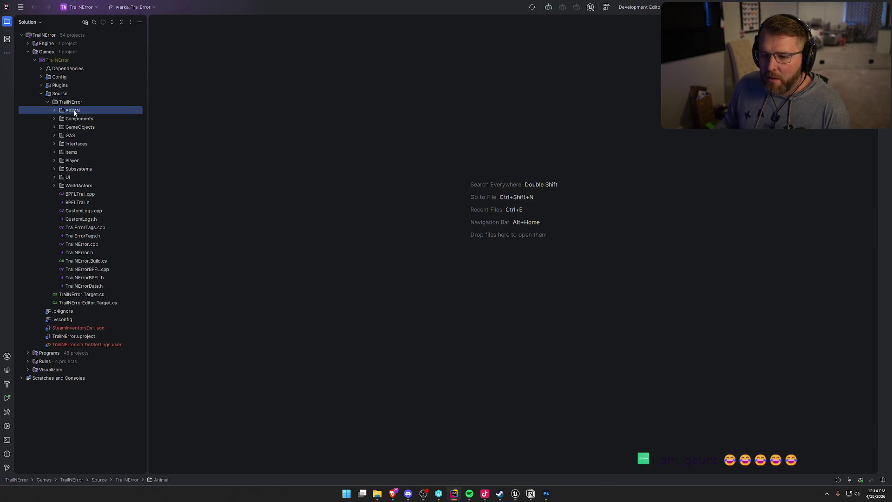
- Open the PlayerCharacterMain and LocalInstanceSystem .h and .cpp files from Player and Subsystems
click(54, 160)
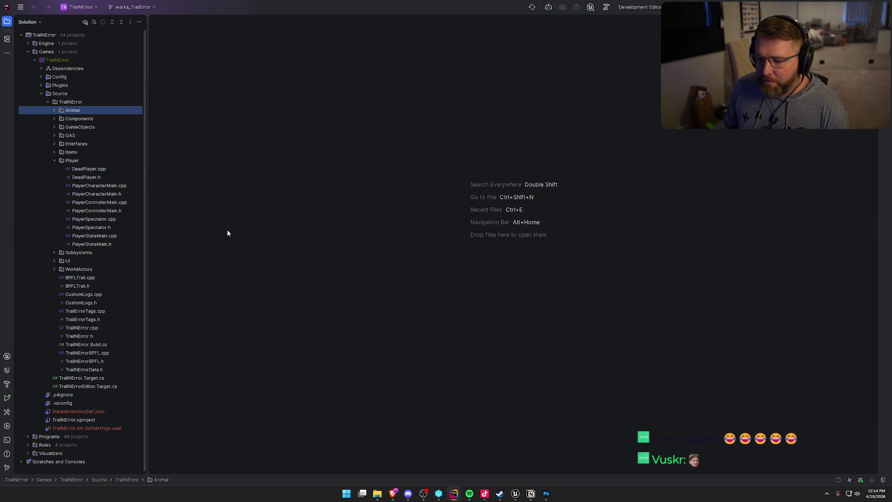
click(439, 494)
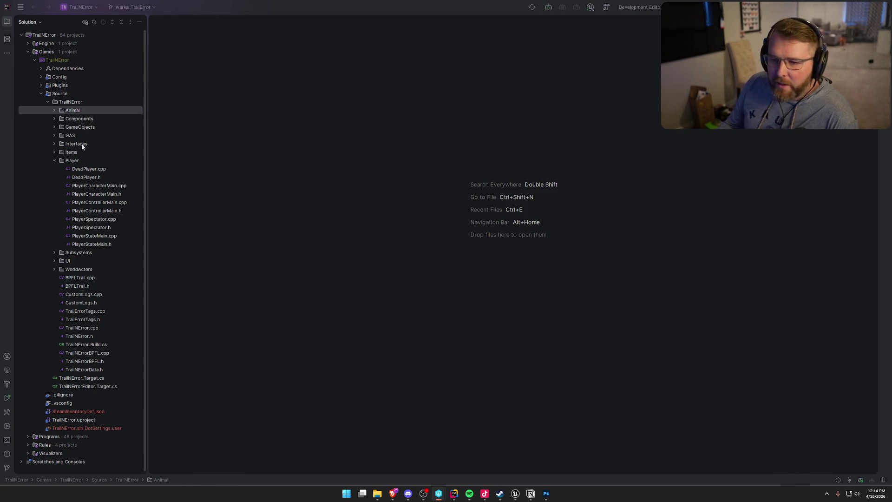
double_click(95, 193)
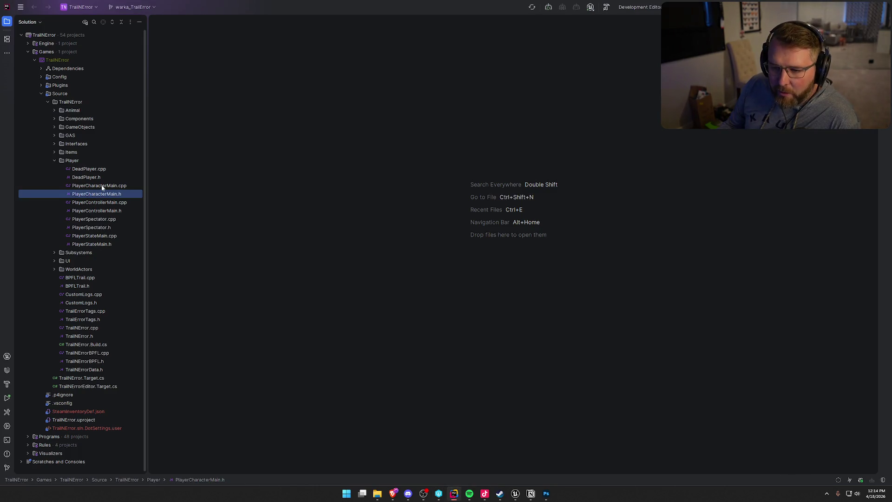
double_click(98, 185)
click(55, 253)
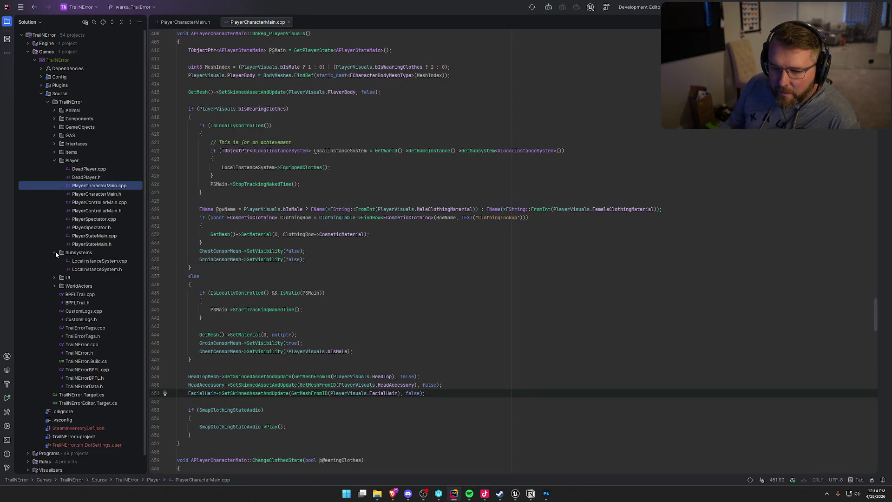
double_click(96, 269)
double_click(98, 261)
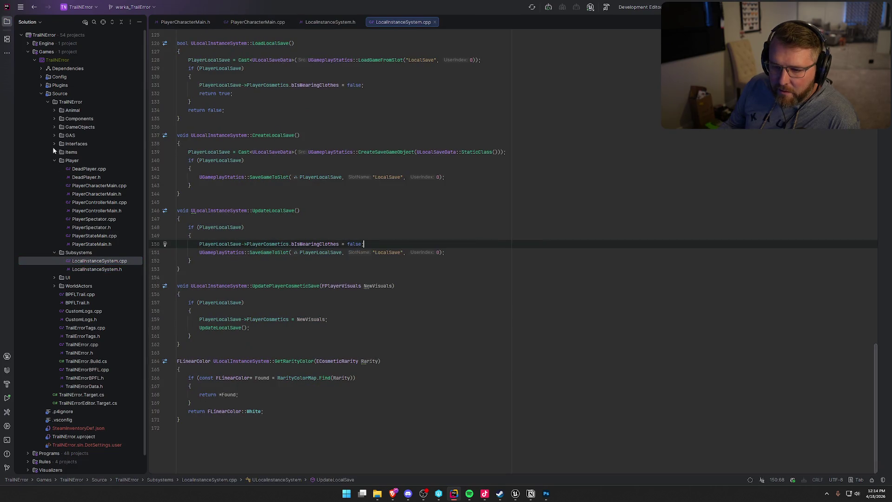
- Open LocalSaveData.h from GameObjects and jump to the FPlayerVisuals struct definition
click(55, 127)
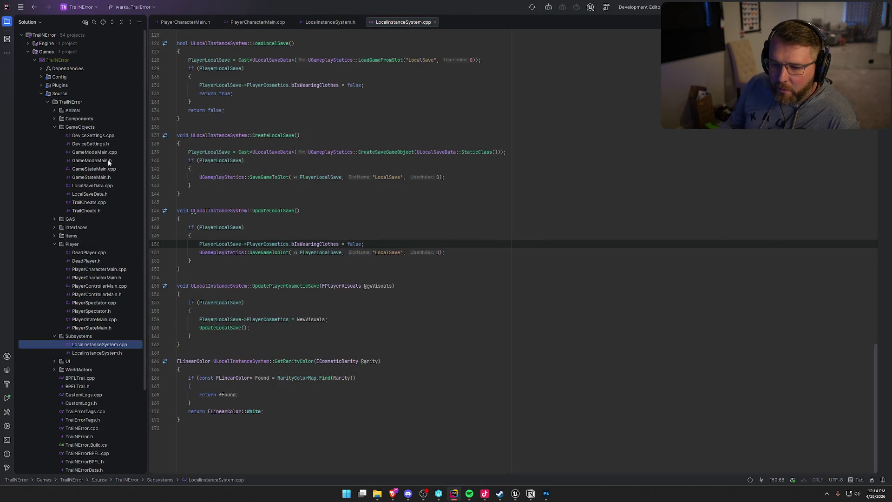
double_click(100, 195)
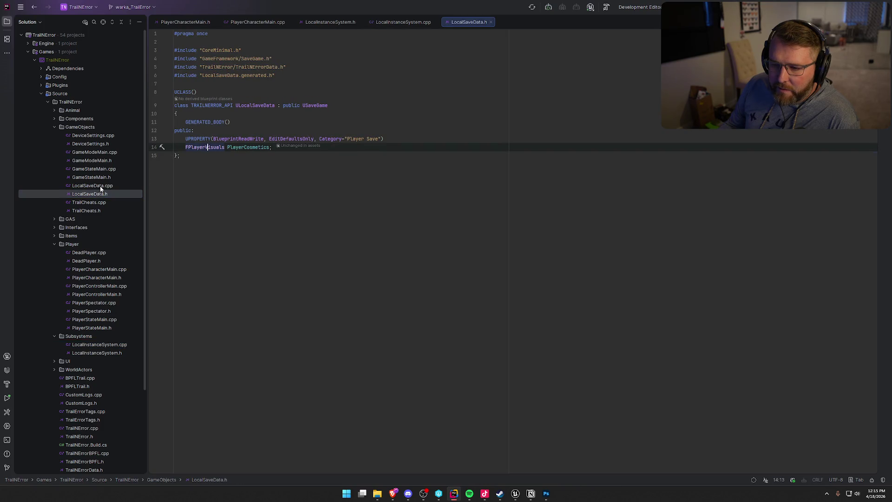
click(56, 127)
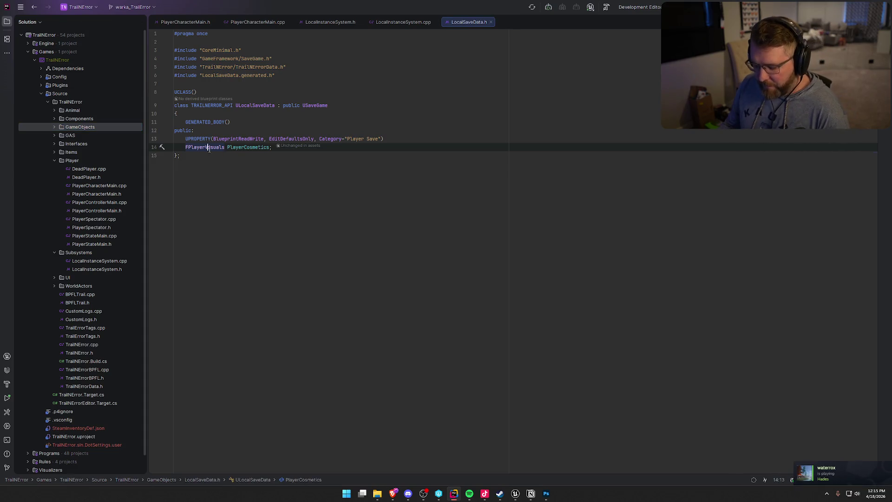
ctrl+click(223, 148)
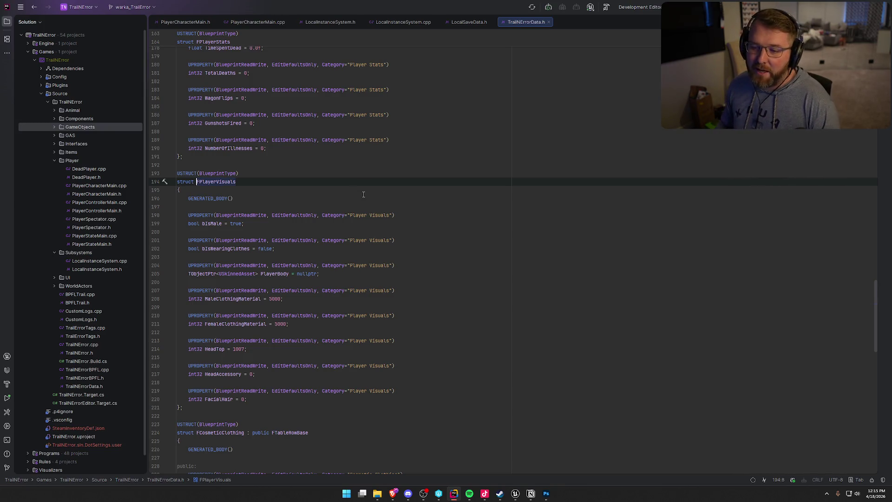
- Hide the file tree and split the editor, placing LocalInstanceSystem.cpp in the right pane
click(7, 23)
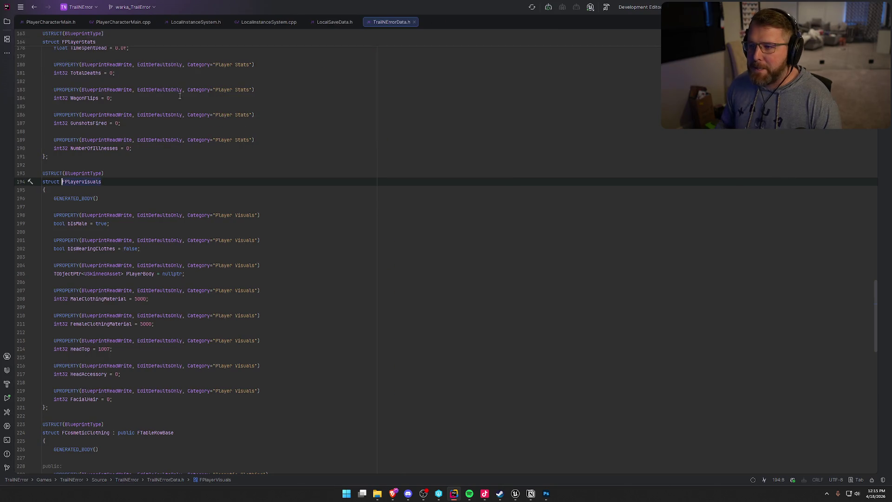
mouse_move(114, 22)
mouse_down()
mouse_move(614, 199)
mouse_move(745, 173)
mouse_up()
drag(316, 22, 49, 23)
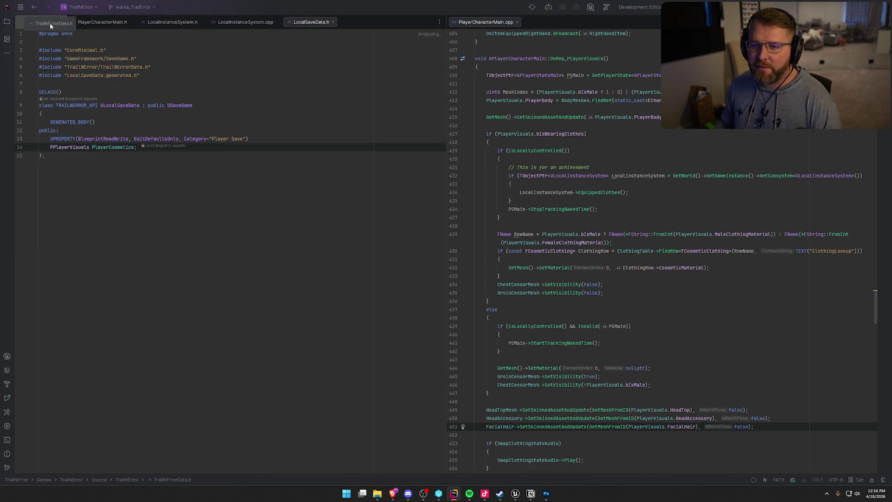
click(251, 21)
mouse_move(251, 22)
mouse_down()
mouse_move(418, 87)
mouse_move(521, 24)
mouse_move(505, 21)
mouse_up()
- Reorder the left pane's tabs to bring LocalSaveData.h forward, then return to Unreal Editor
drag(179, 22, 98, 22)
drag(241, 22, 169, 23)
click(219, 276)
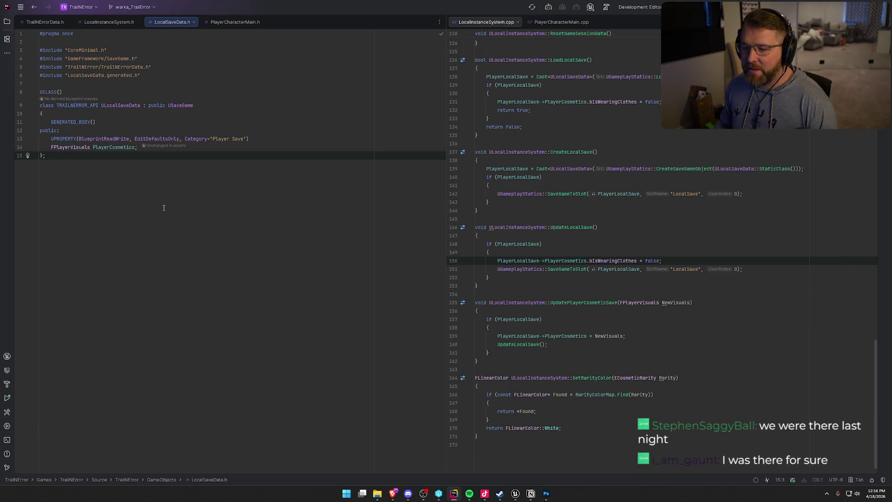
key(alt+Tab)
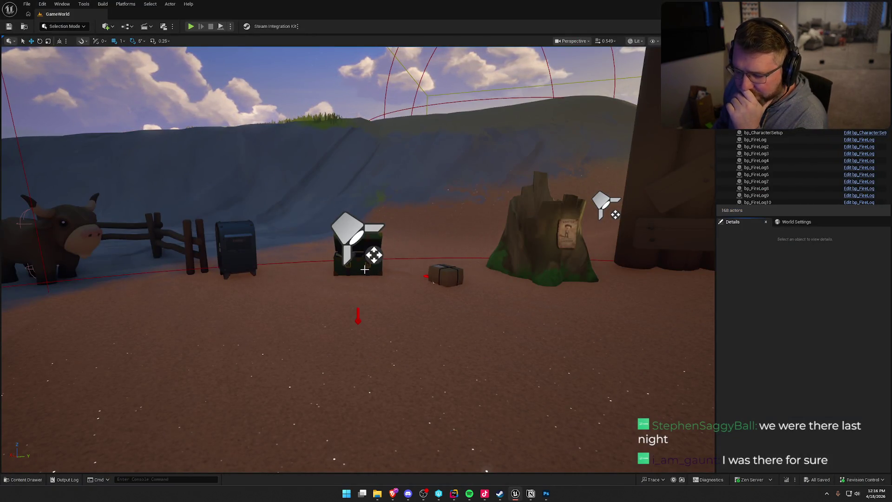
- Widen the Crash Reporter to read its callstack, close it, and relaunch with Shift+F10
mouse_move(546, 494)
mouse_move(454, 494)
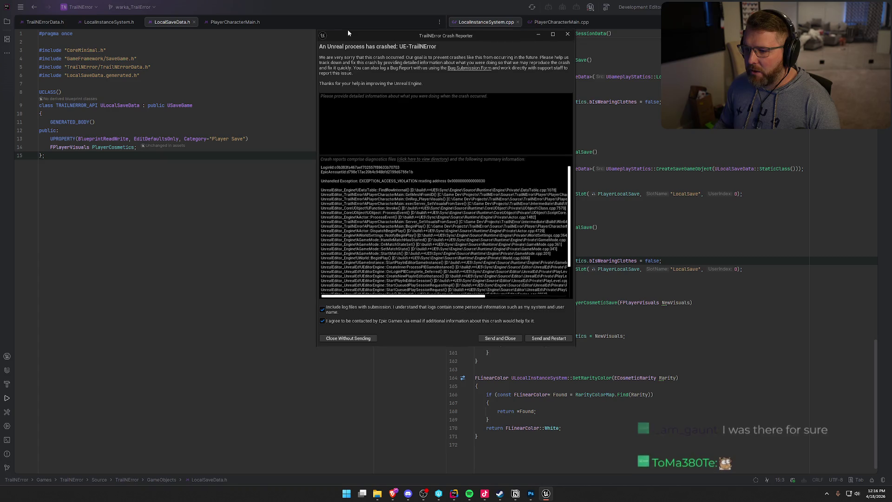
drag(316, 201, 175, 191)
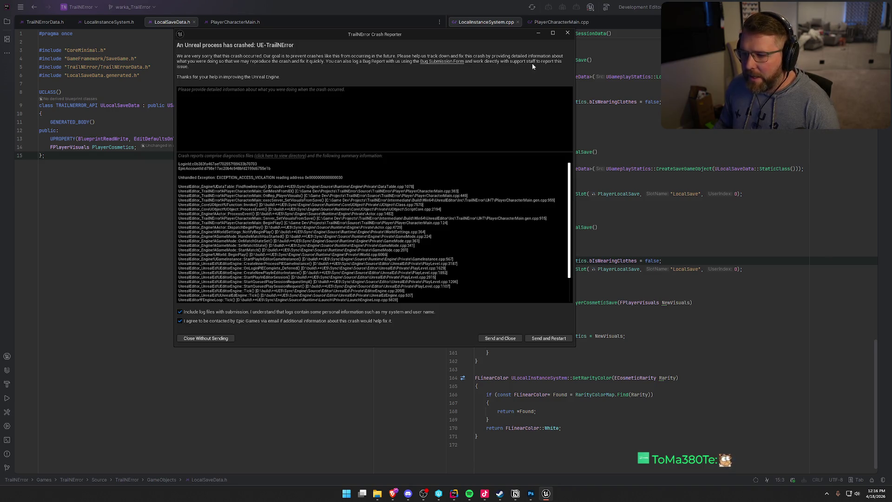
click(568, 33)
key(shift+F10)
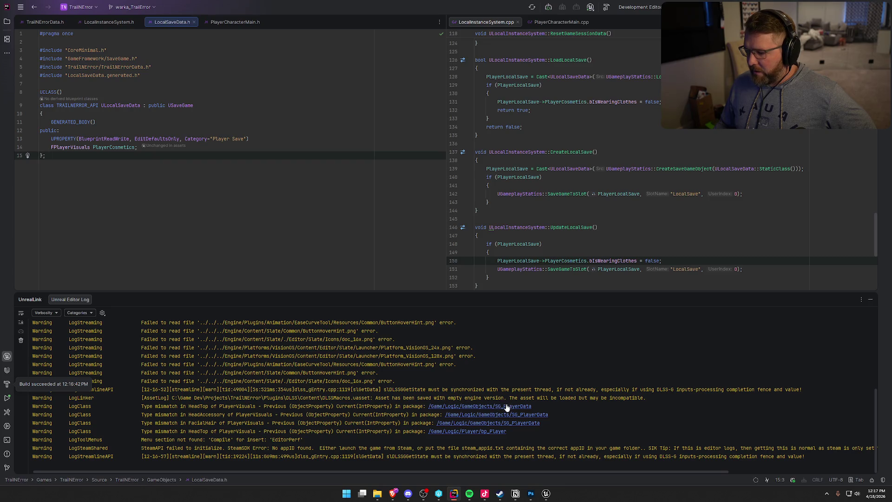
- Open the bp_Player Blueprint from Logic > Player in the Content Drawer
click(545, 493)
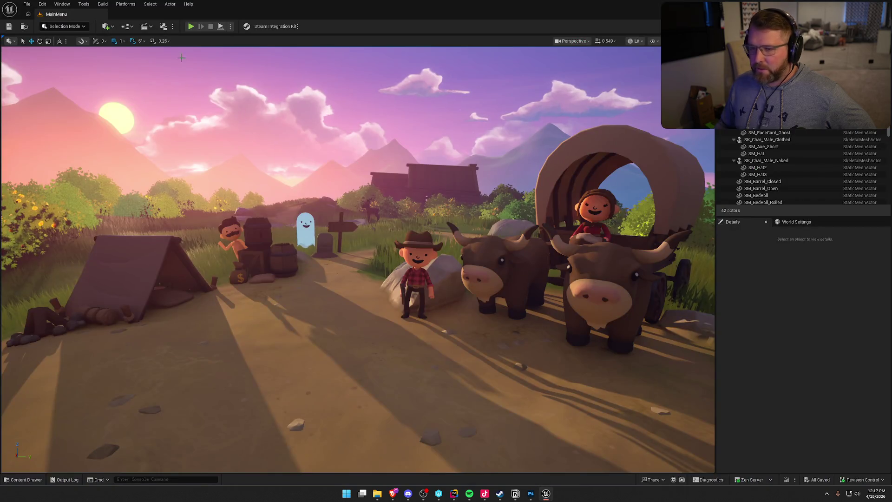
key(ctrl+space)
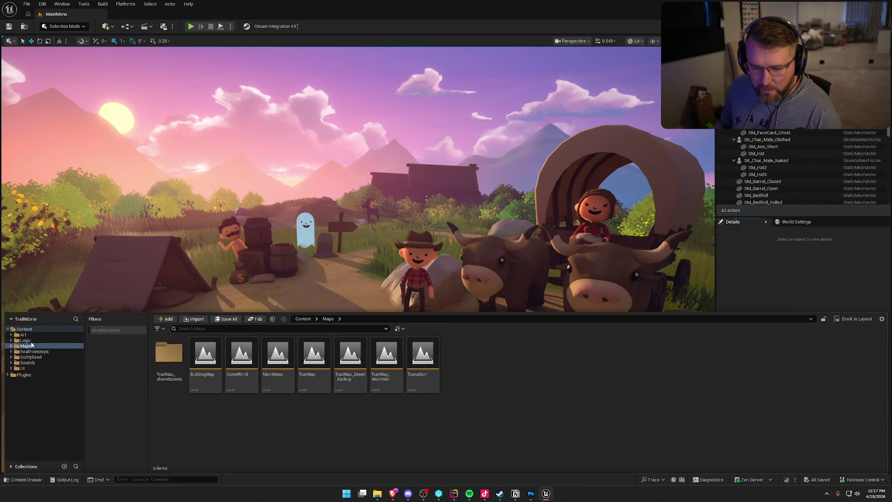
click(25, 341)
double_click(496, 356)
double_click(205, 357)
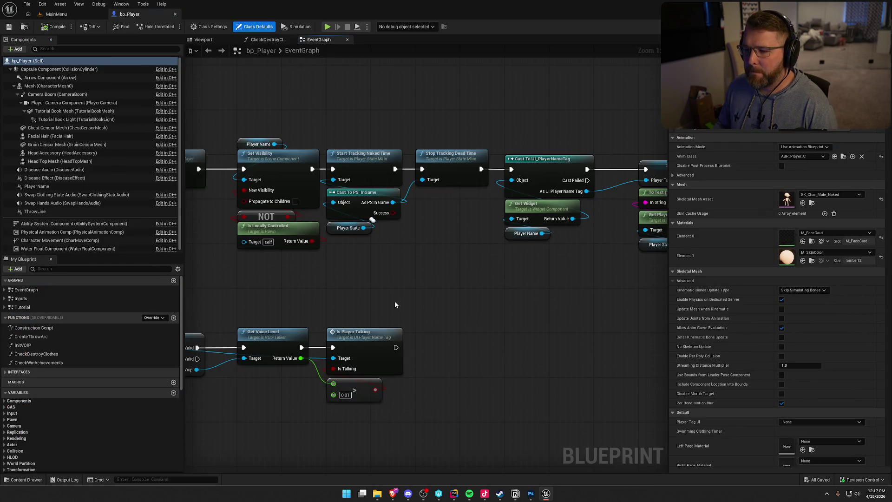
- Briefly review the code in Rider, then return to the bp_Player Blueprint
scroll(418, 279, up, 2)
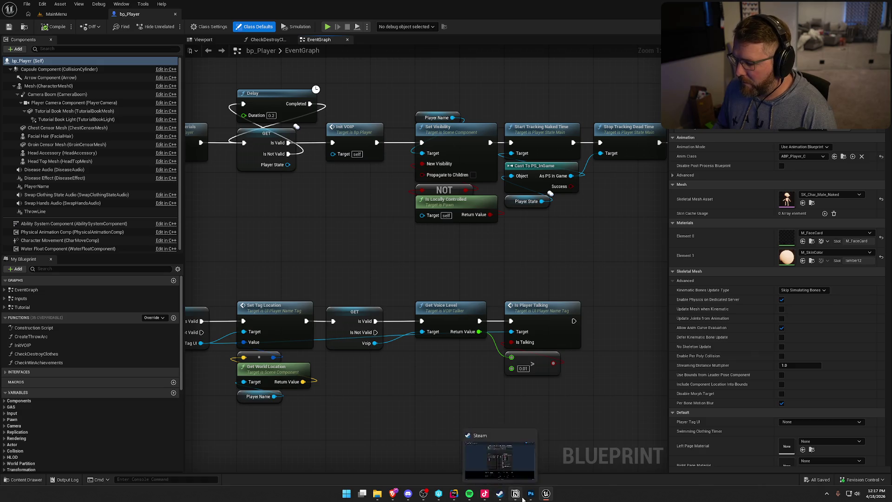
click(428, 482)
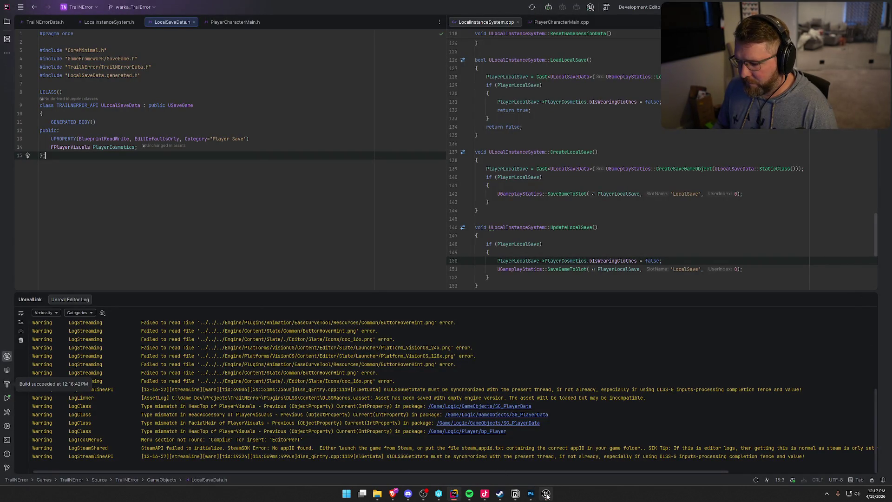
mouse_move(546, 494)
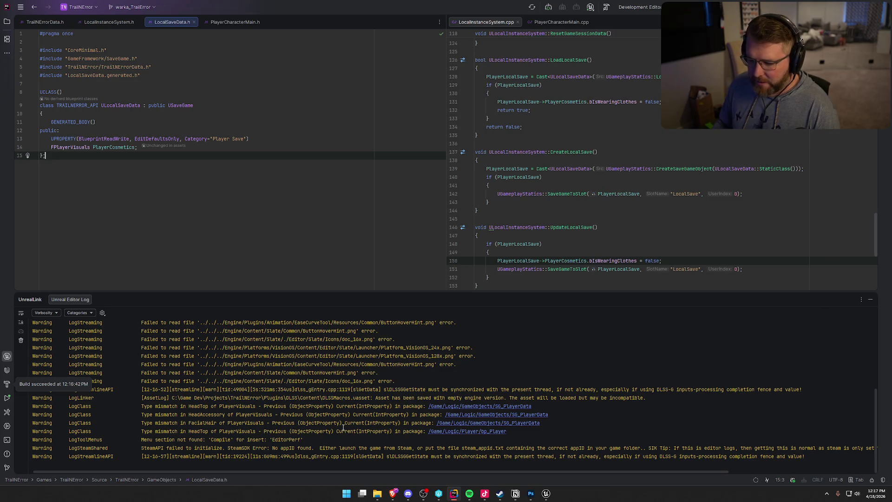
scroll(343, 427, up, 5)
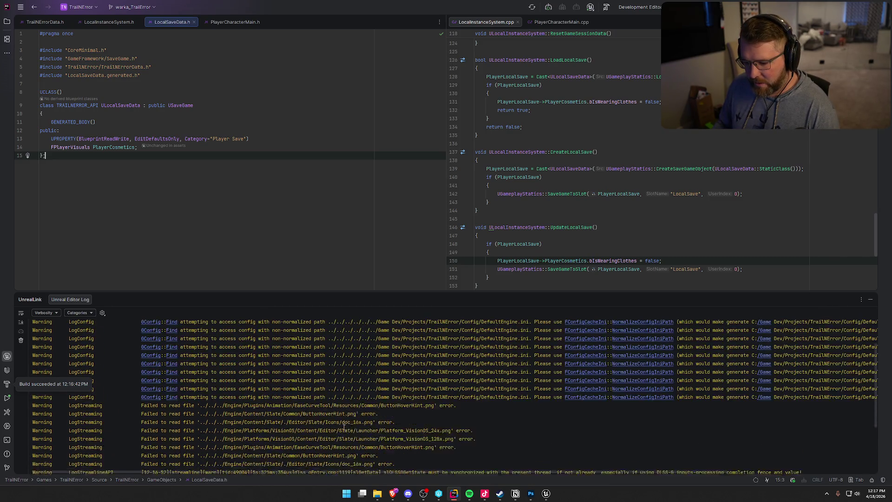
scroll(350, 428, down, 5)
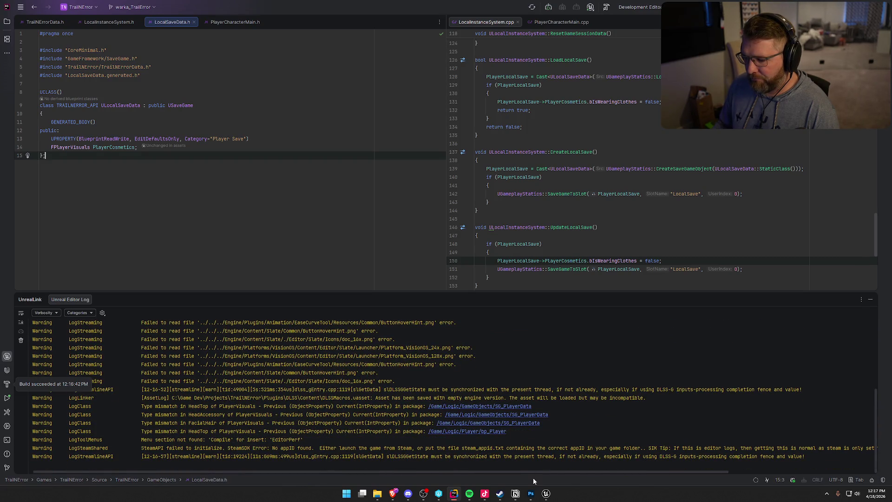
click(547, 493)
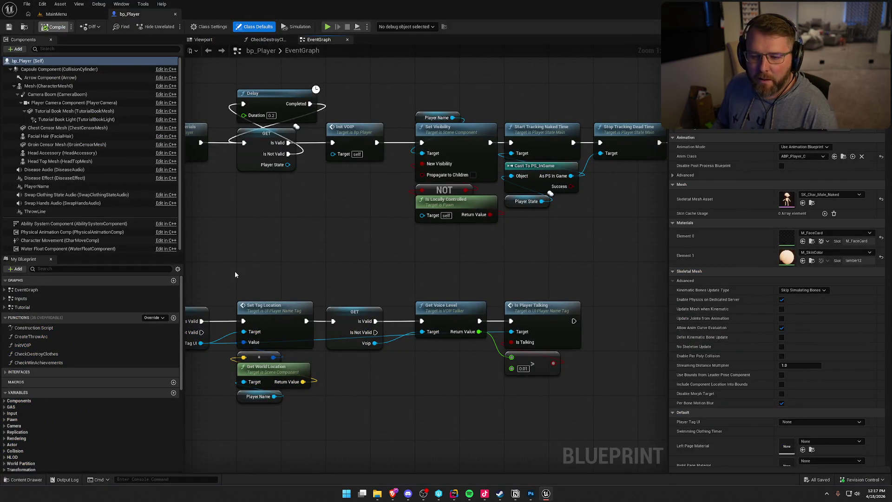
- Inspect the Body Meshes default under Init and the Player Visuals defaults under Player Status
scroll(36, 384, down, 3)
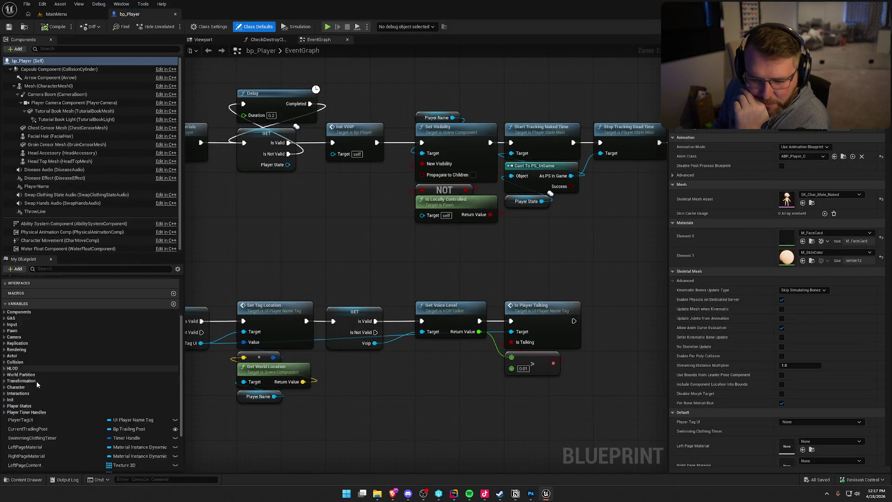
scroll(38, 391, down, 2)
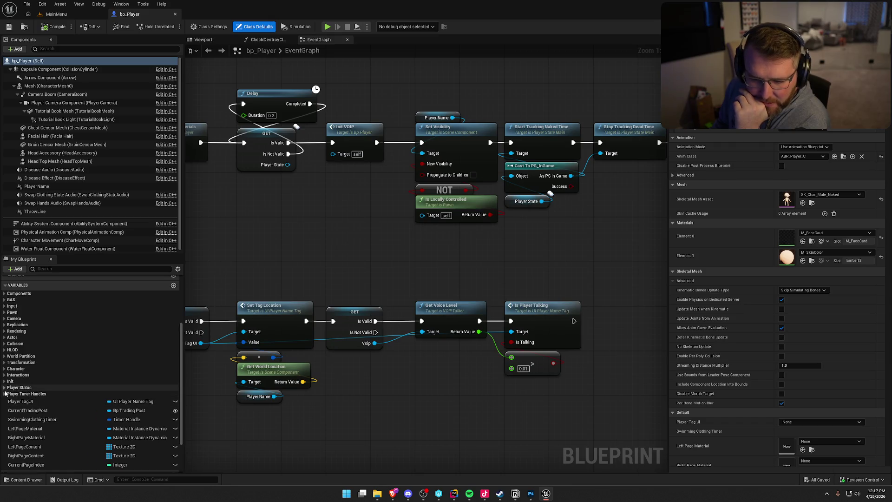
click(5, 381)
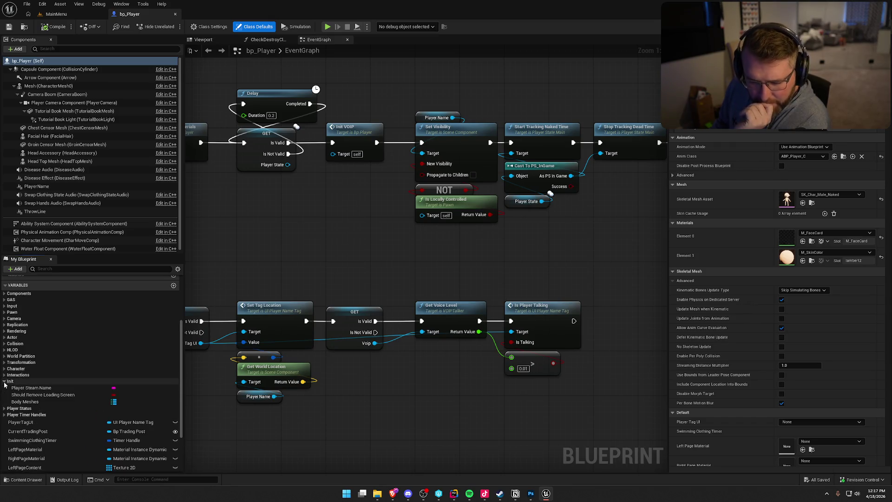
click(22, 402)
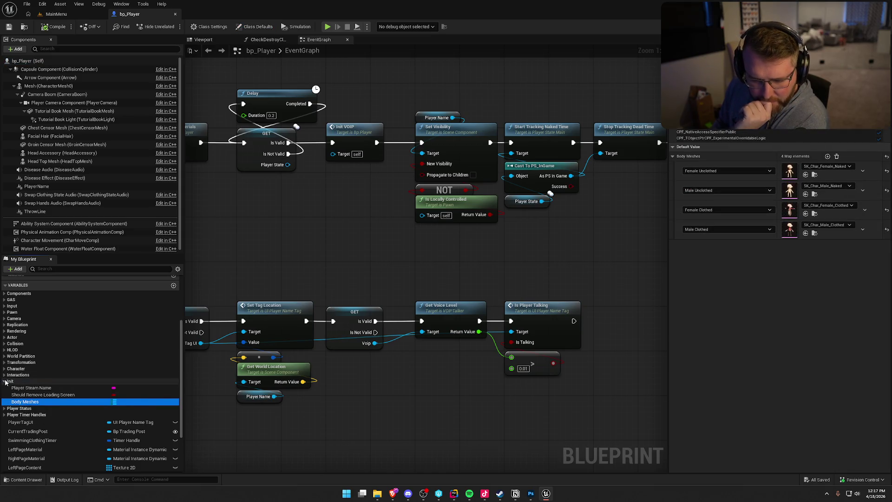
click(4, 382)
click(5, 388)
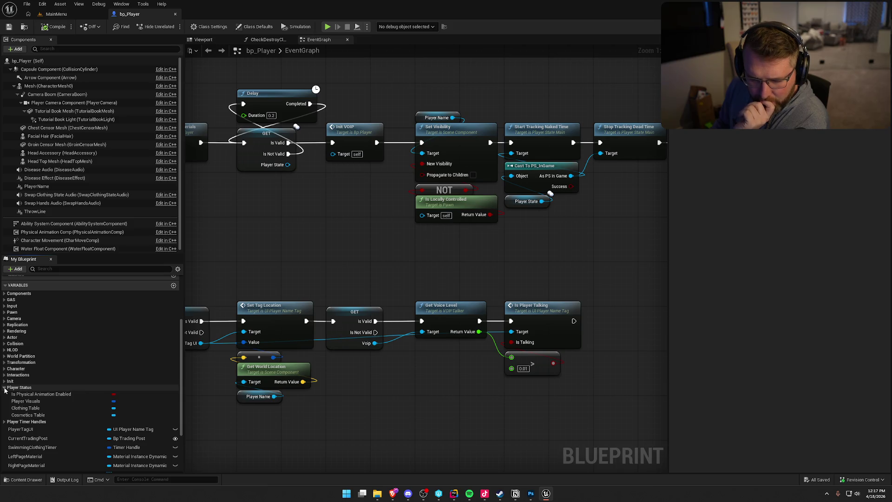
click(27, 402)
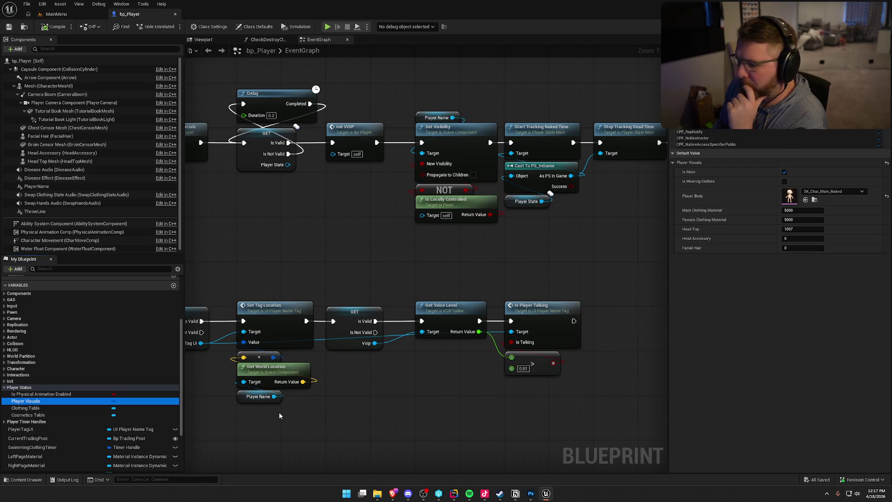
- Set the Clothing Table default to DT_Clothing and the Cosmetics Table default to DT_Accessories
click(27, 408)
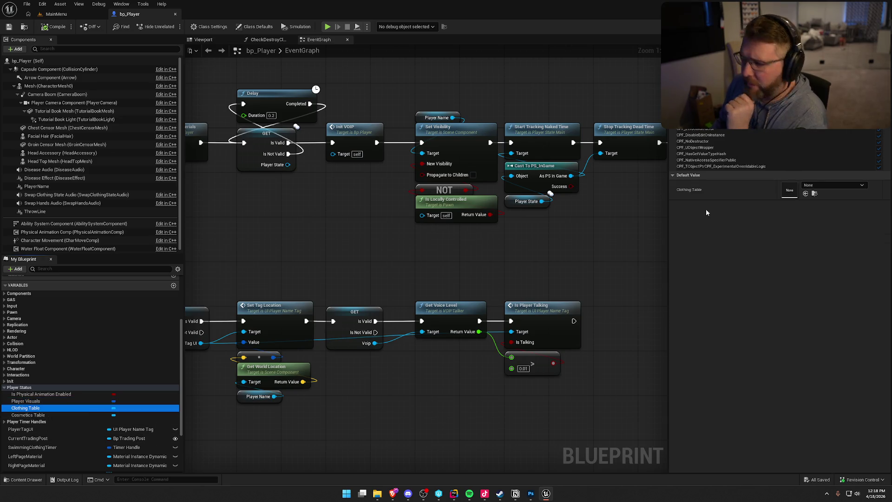
click(823, 185)
click(837, 298)
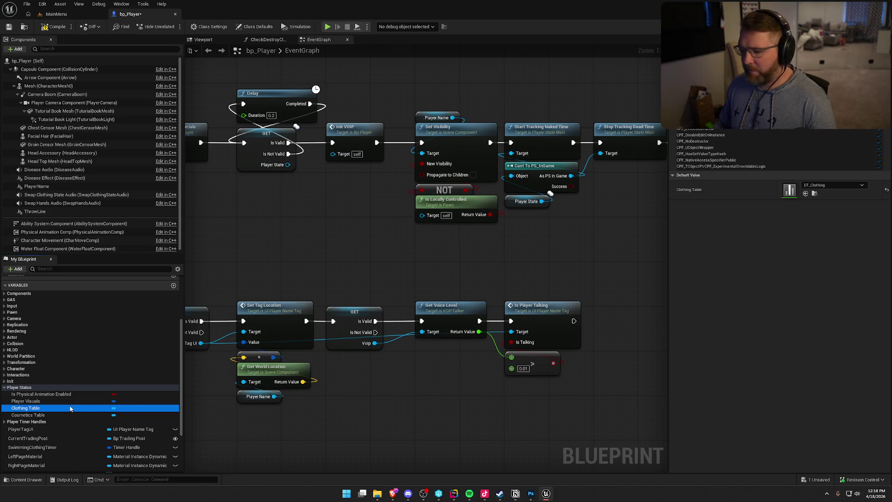
click(28, 415)
click(815, 185)
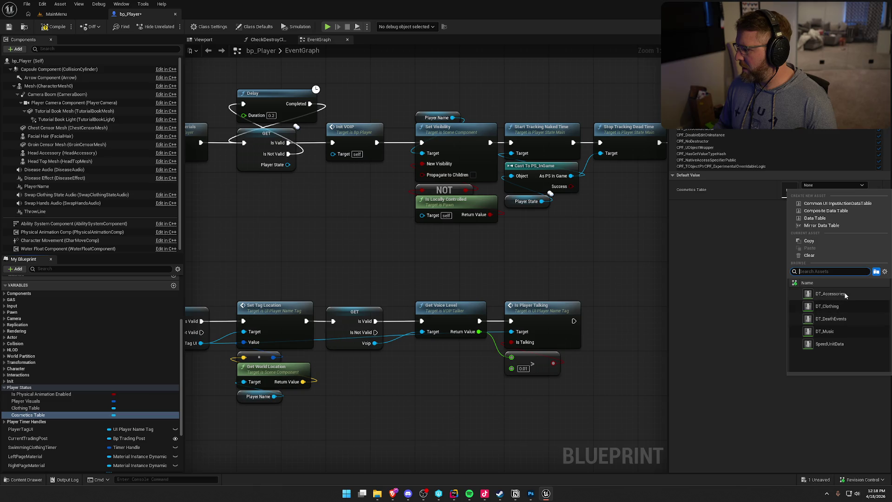
click(831, 294)
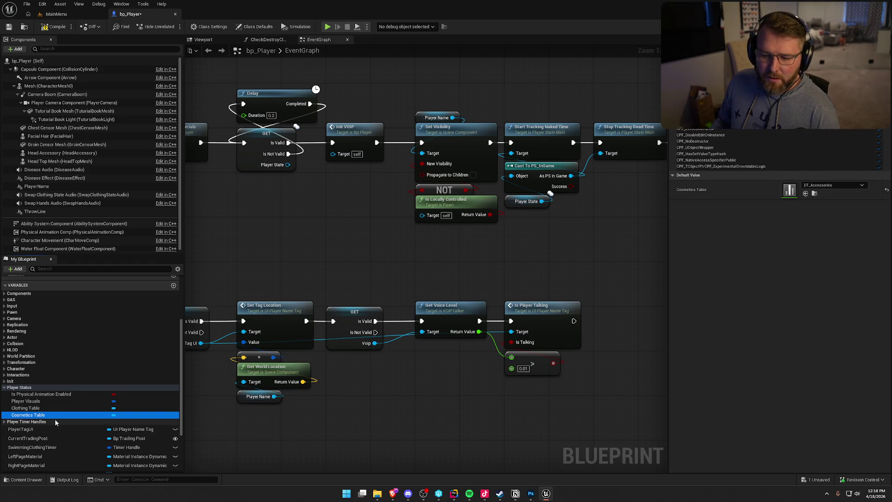
click(32, 408)
- Find row 5040 Standard Dress in DT_Clothing, then review bp_Player's Player Visuals defaults
click(788, 191)
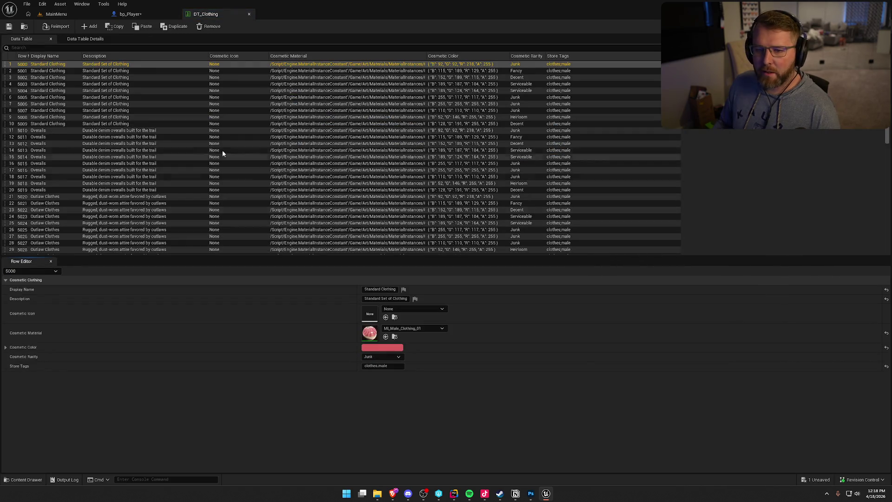
scroll(145, 182, down, 5)
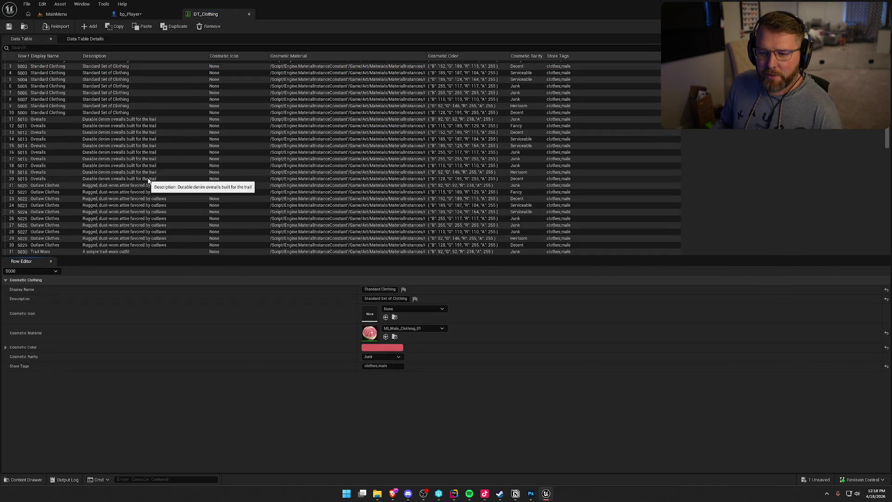
scroll(177, 186, down, 3)
click(57, 162)
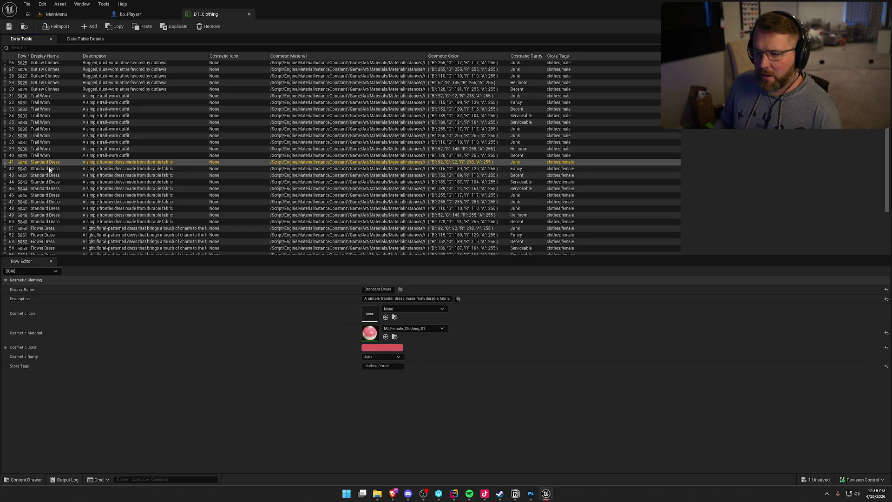
click(143, 15)
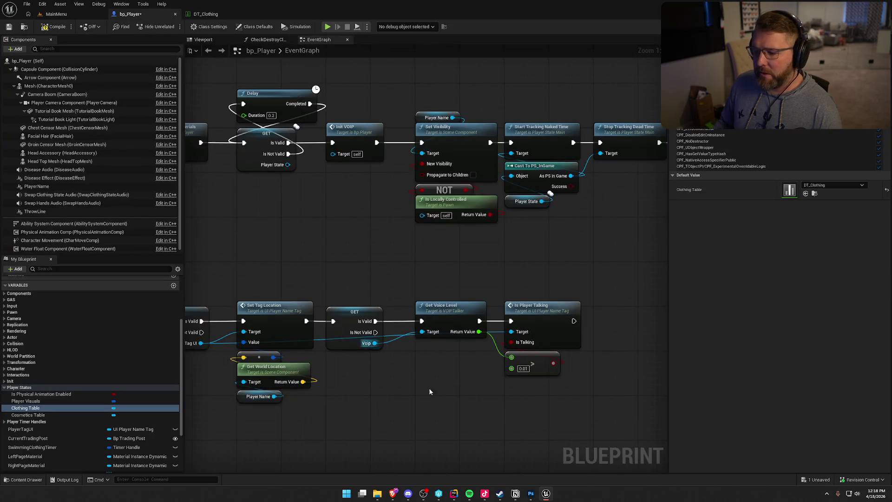
click(70, 401)
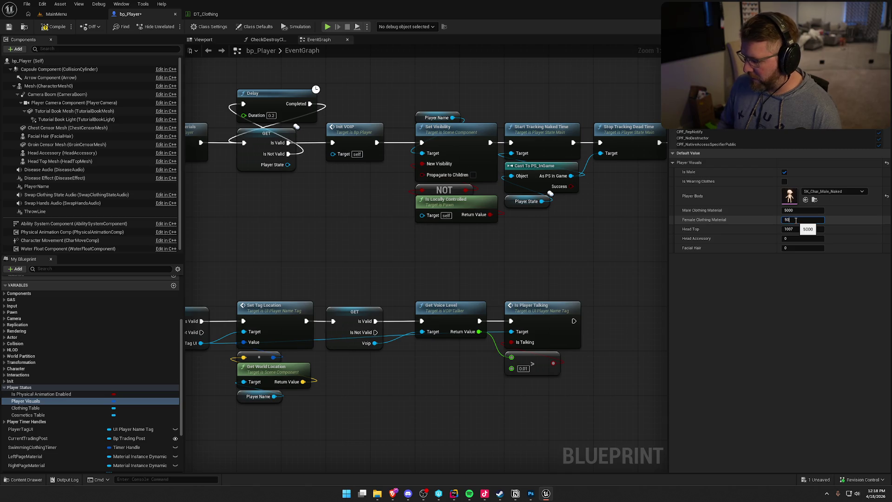
click(454, 493)
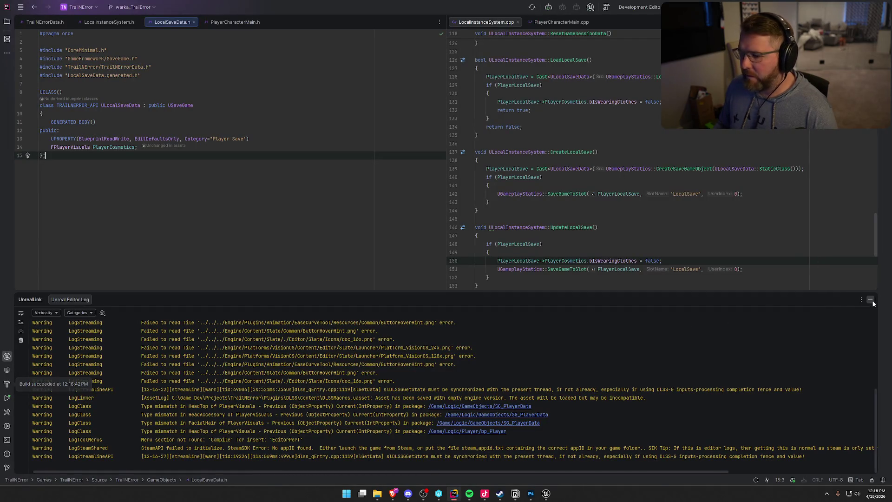
- In TrailNErrorData.h, change FPlayerVisuals' FemaleClothingMaterial default on line 211 from 5000 to 5040
click(871, 301)
ctrl+click(70, 147)
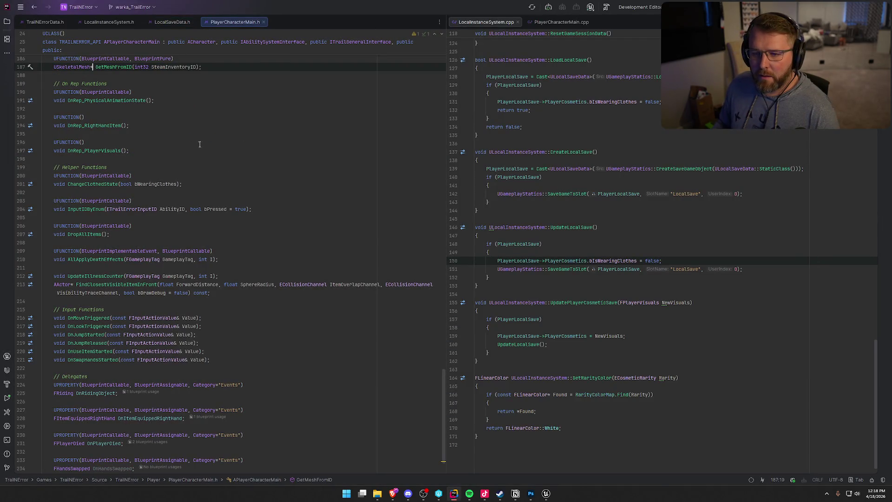
click(143, 325)
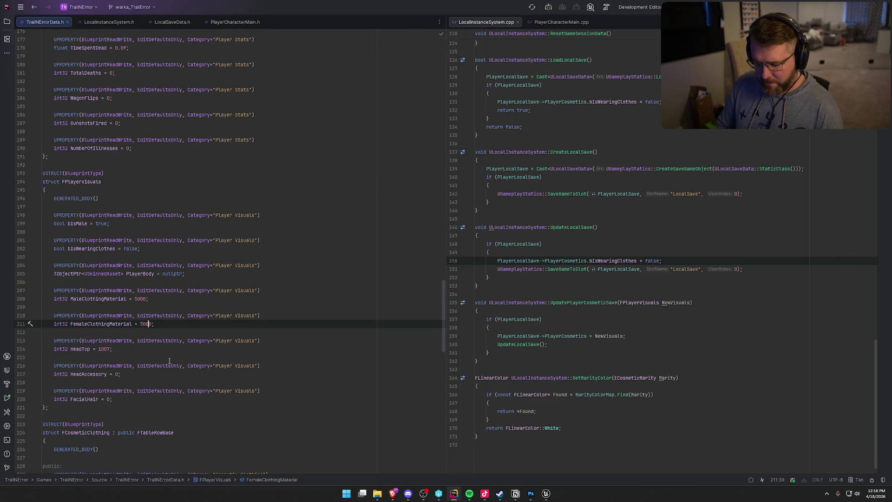
key(BackSpace)
text(4)
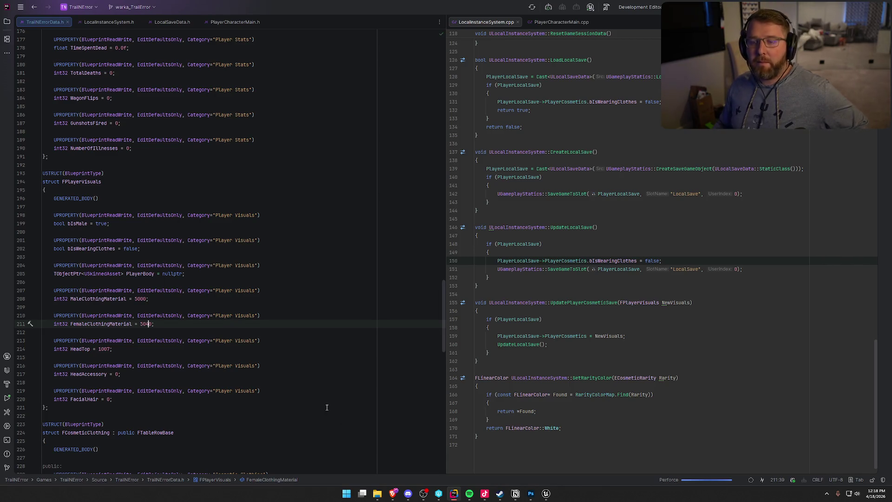
click(546, 493)
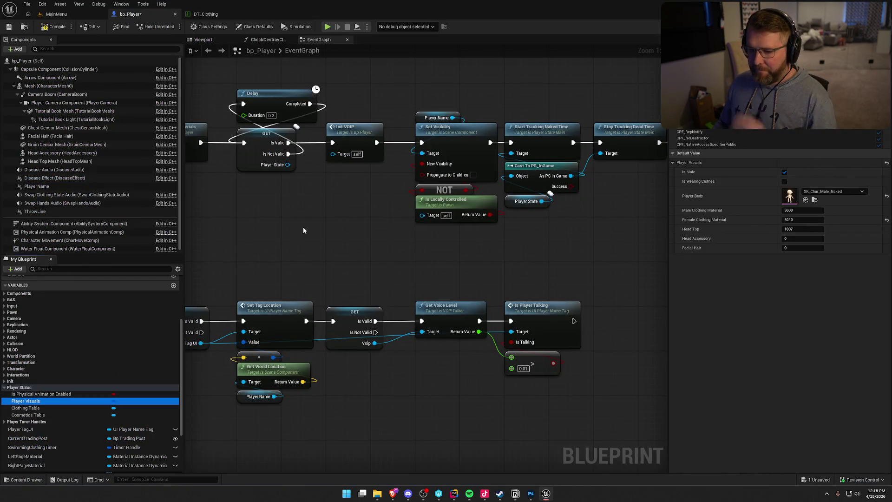
- Expand and collapse the Player Timer Handles, Interactions and Character variable categories in My Blueprint
click(5, 421)
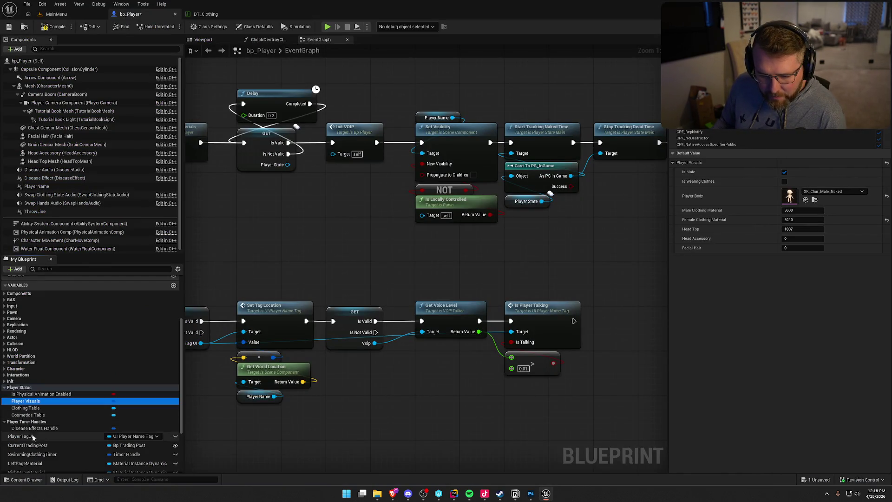
scroll(72, 420, down, 2)
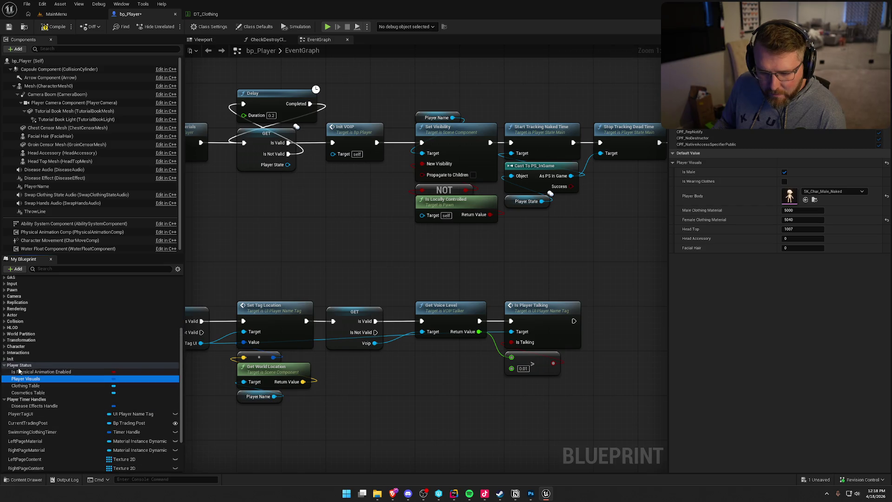
scroll(9, 390, up, 3)
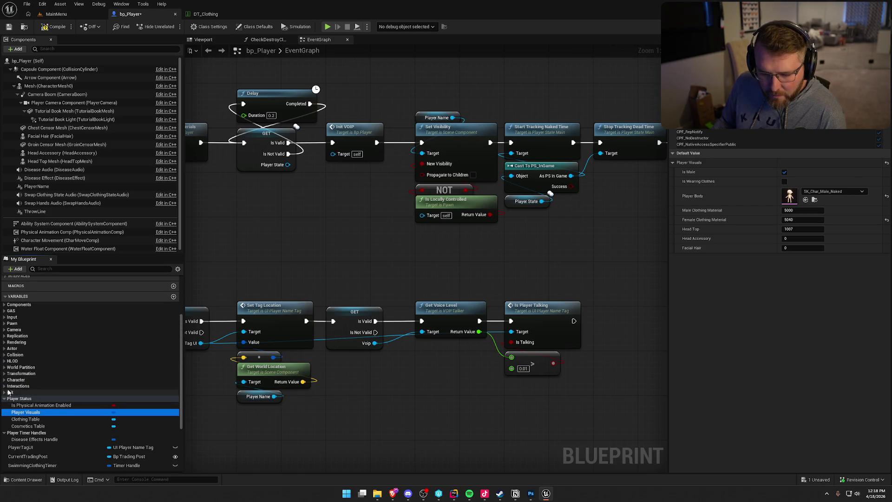
click(4, 387)
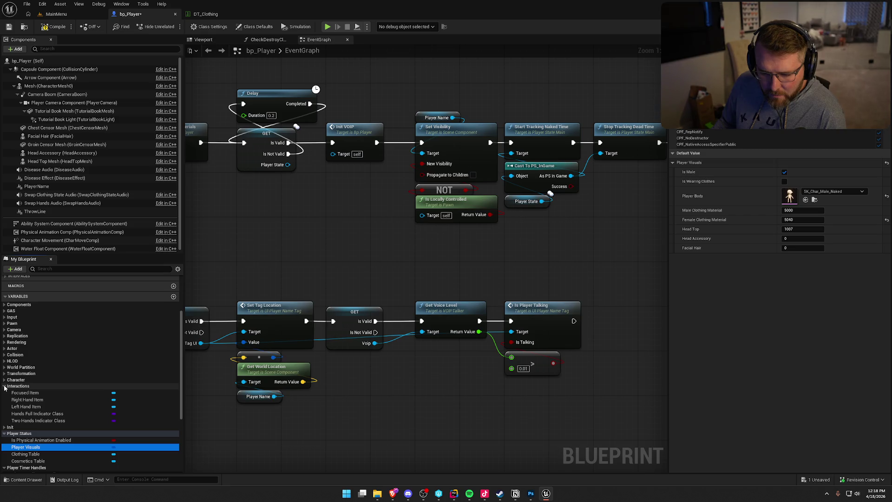
click(4, 386)
click(3, 380)
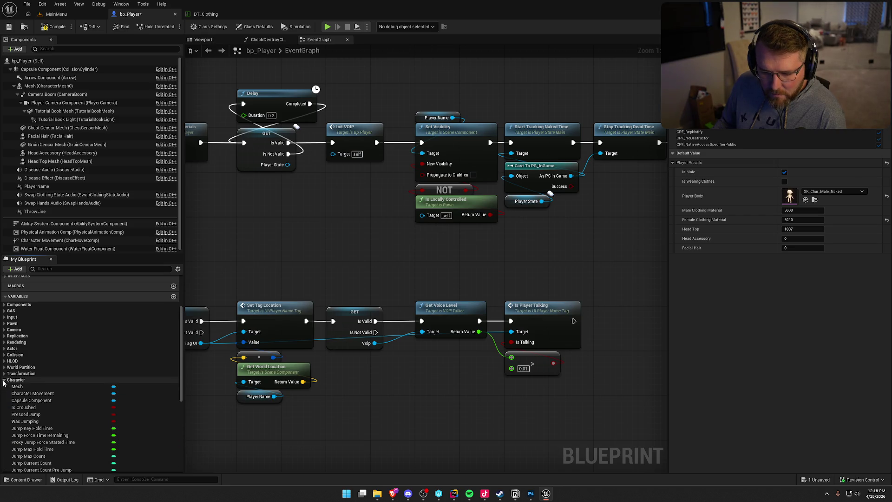
click(3, 380)
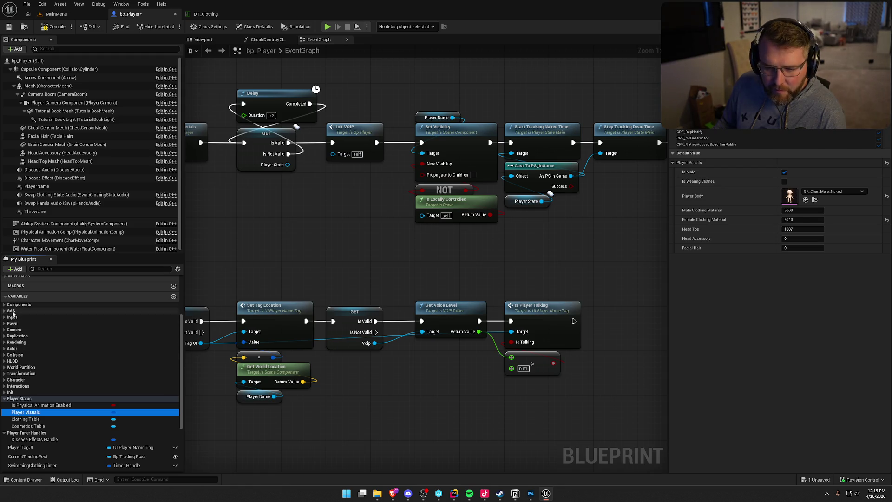
- Compile bp_Player, check it out for editing, and return to the MainMenu level editor
click(55, 27)
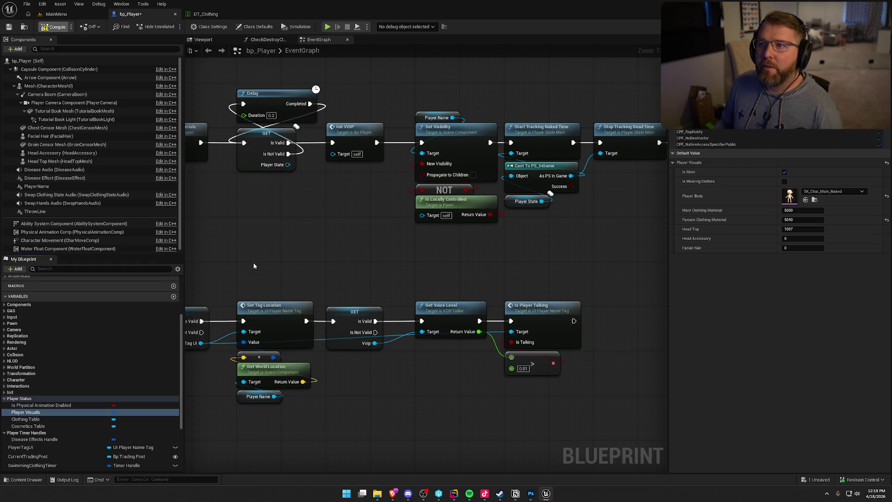
click(449, 325)
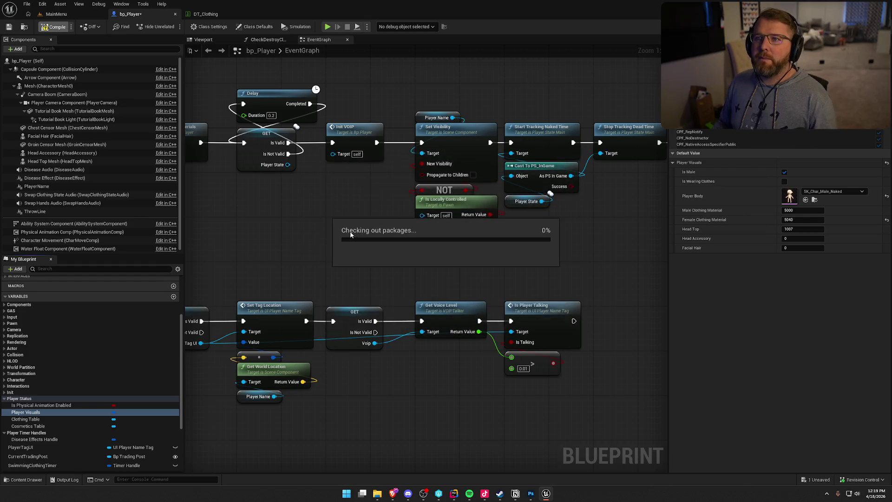
click(288, 243)
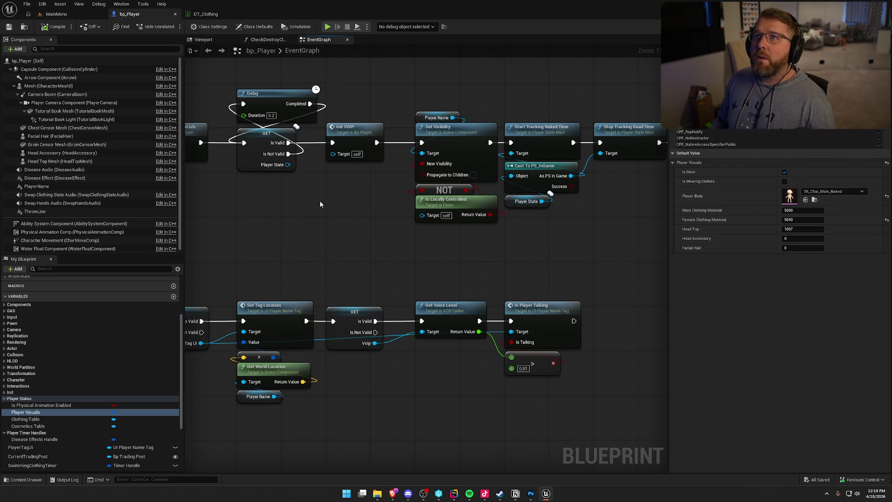
key(alt+Tab)
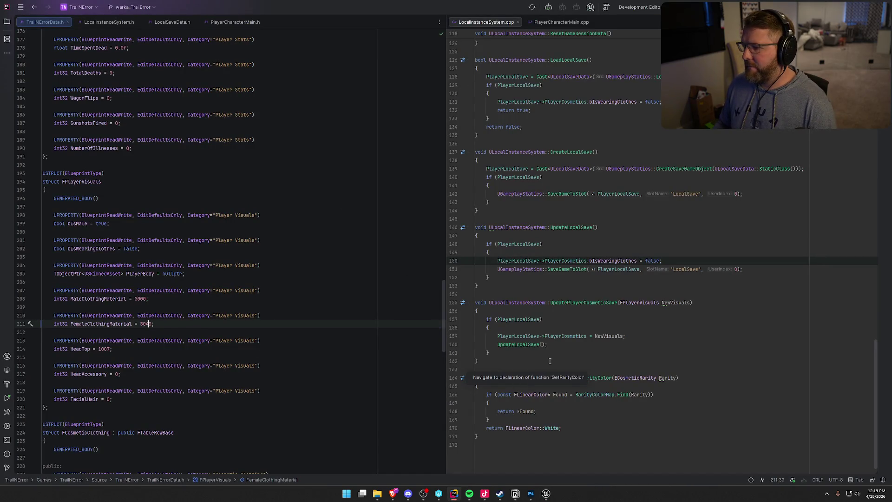
click(547, 494)
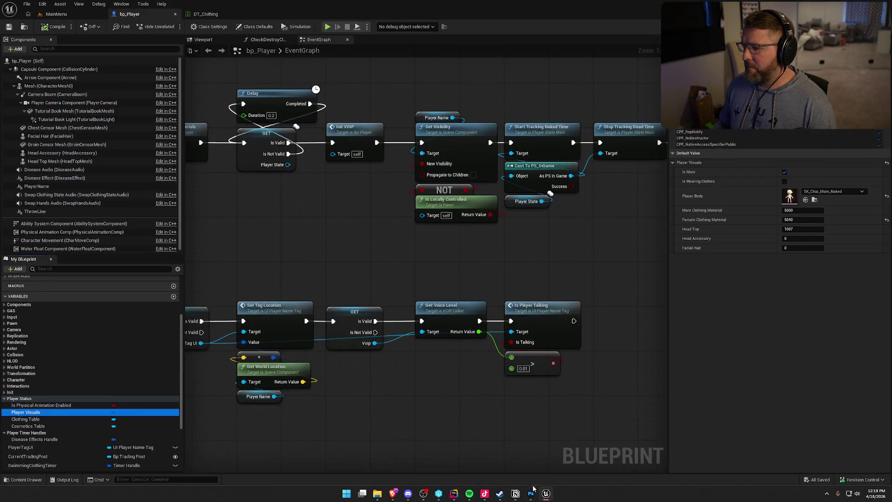
click(56, 14)
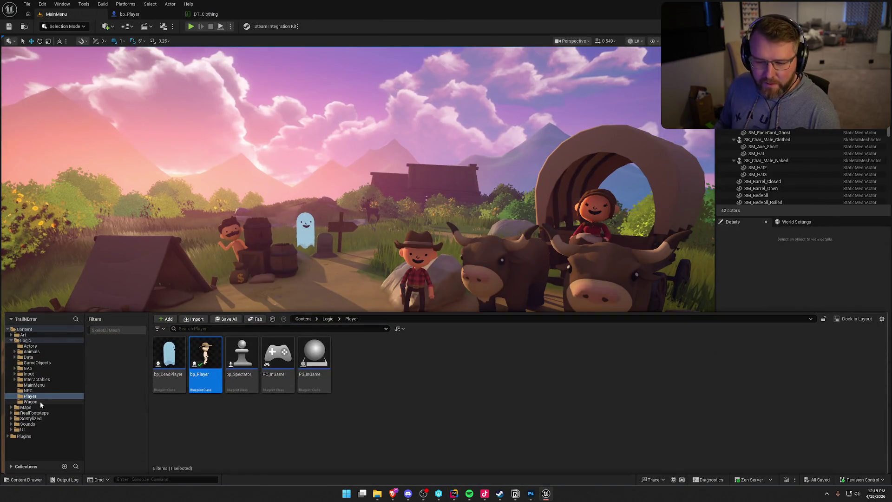
- Open the GameWorld level from the Maps folder, play it, and save the character in customization
click(26, 407)
double_click(242, 355)
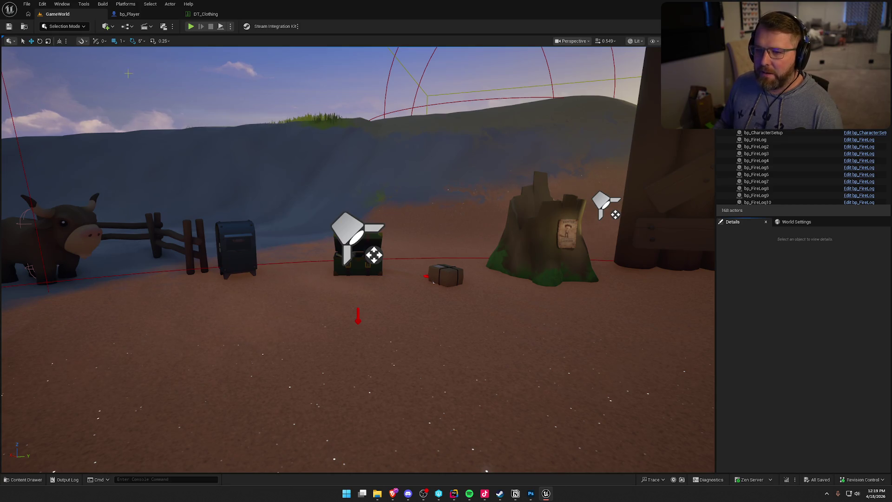
click(191, 26)
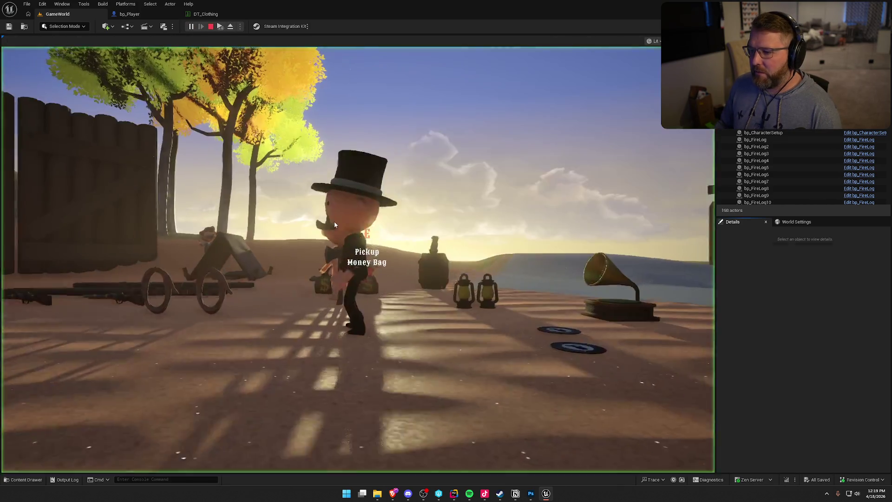
key(shift+w)
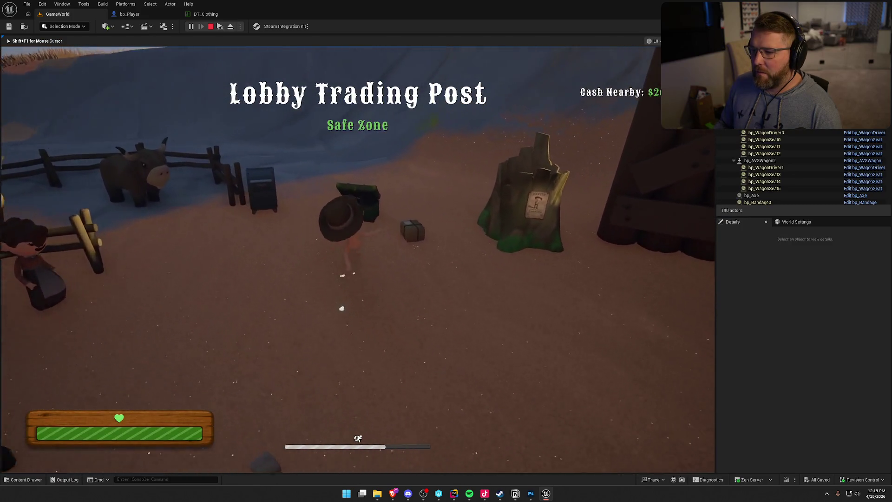
key(e)
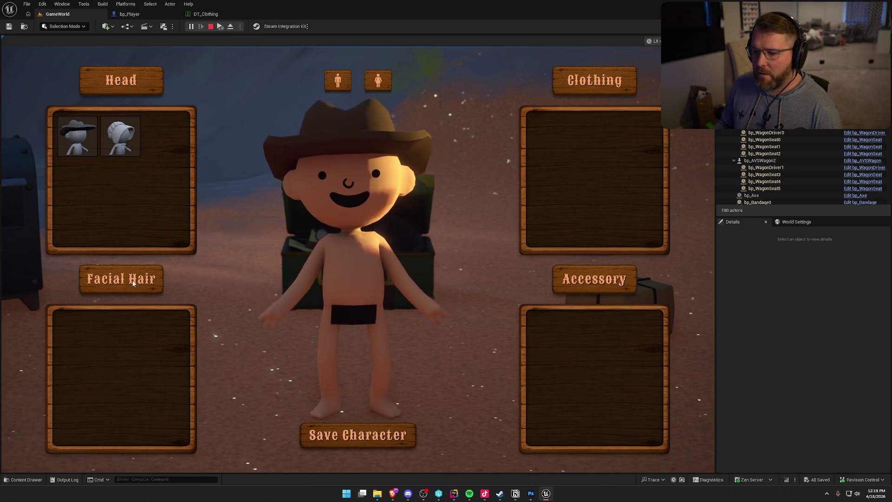
click(363, 438)
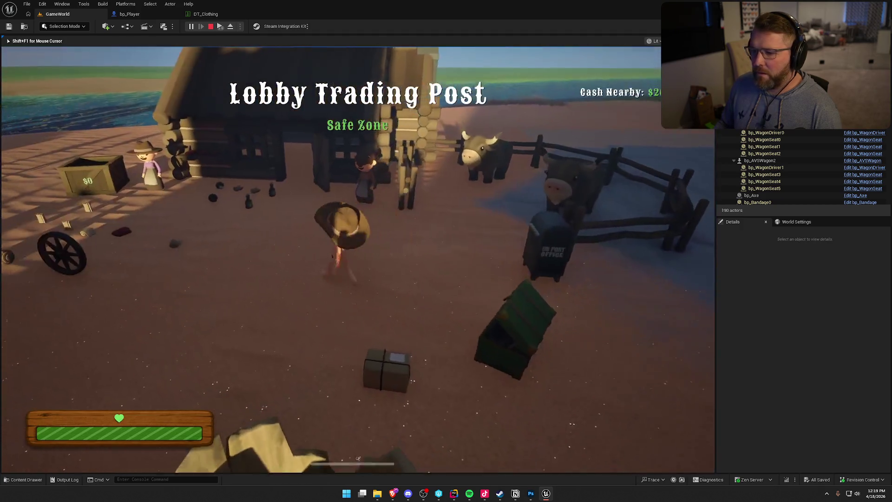
- Walk to the trading post and buy food and clothing there
key(w)
key(e)
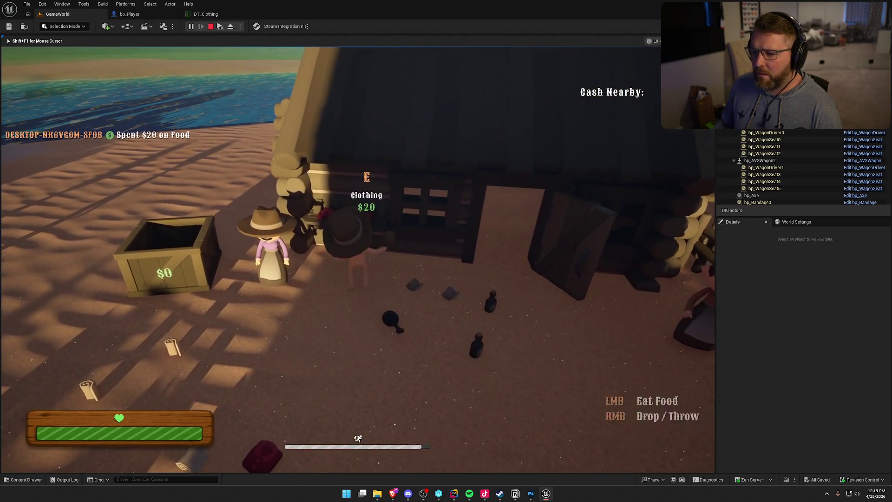
key(e)
key(w)
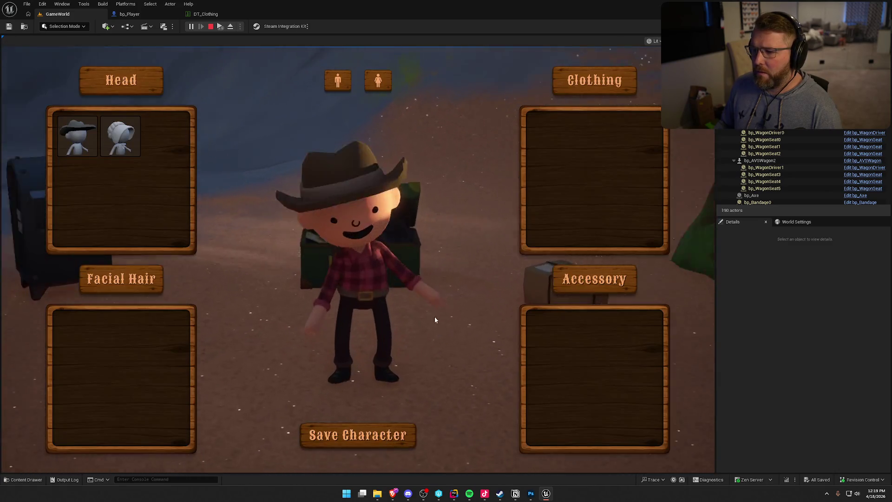
- Switch the character to the female body, walk around, switch back to male, then stop play
click(383, 81)
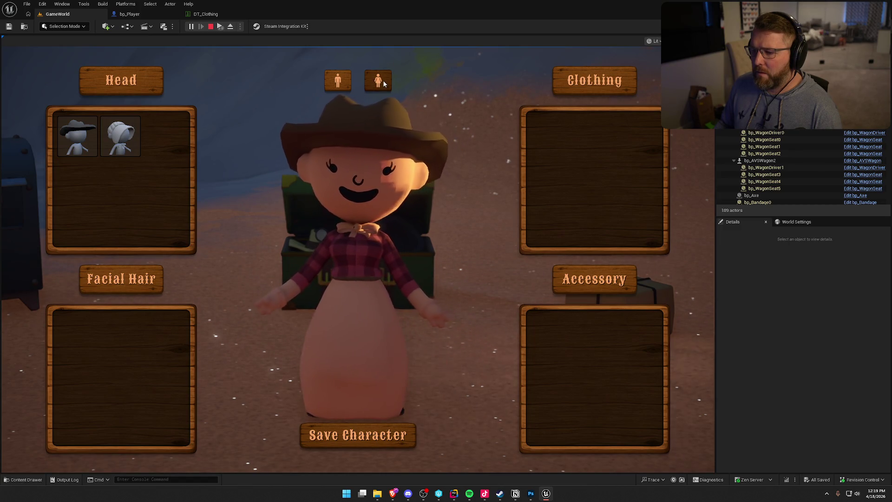
key(Escape)
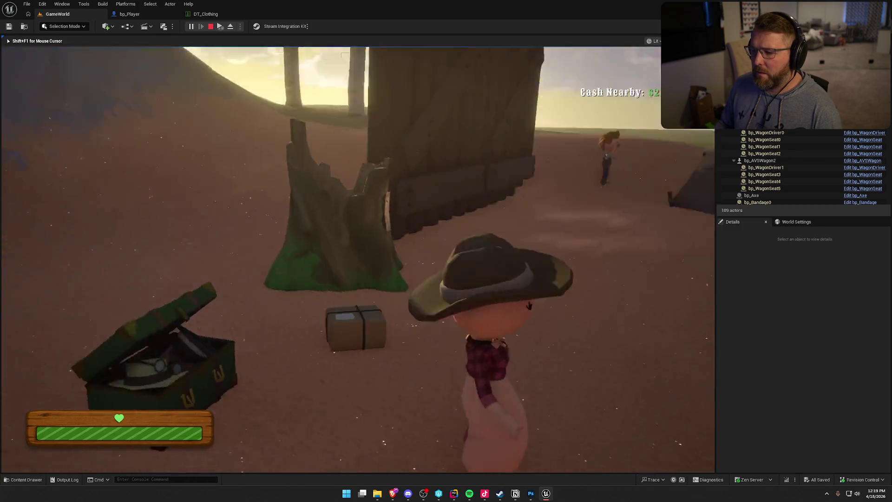
key(w)
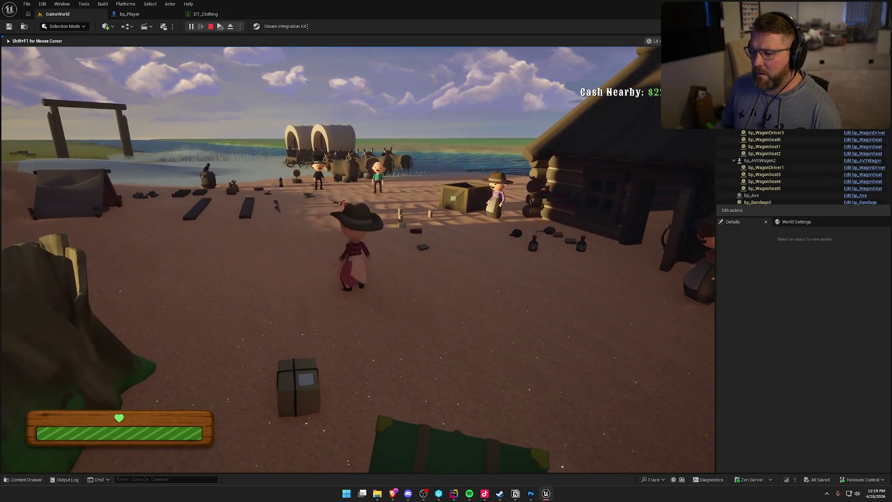
key(w)
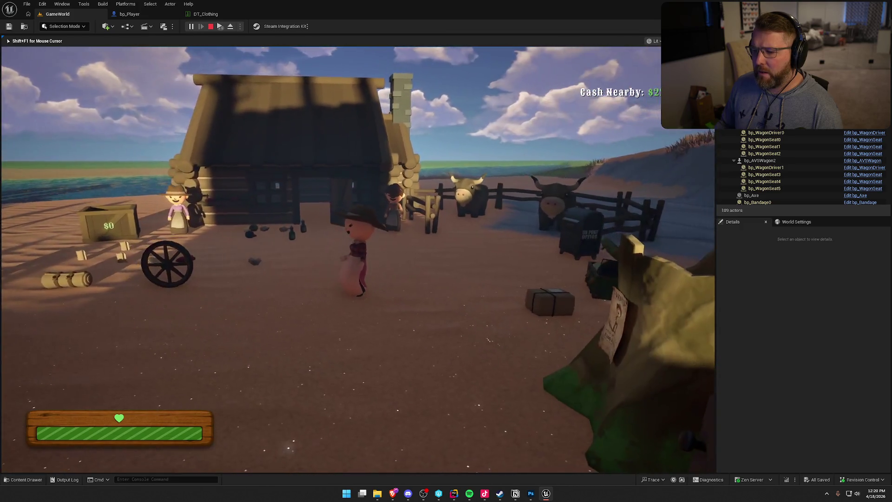
key(e)
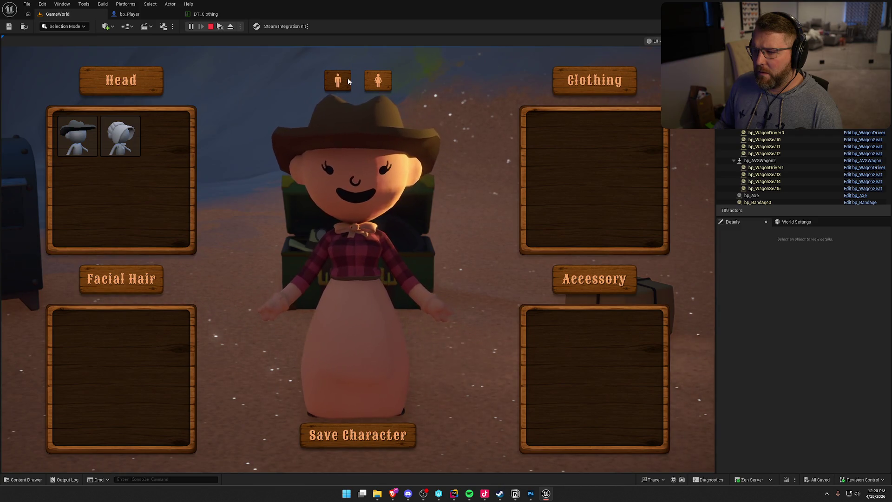
click(344, 80)
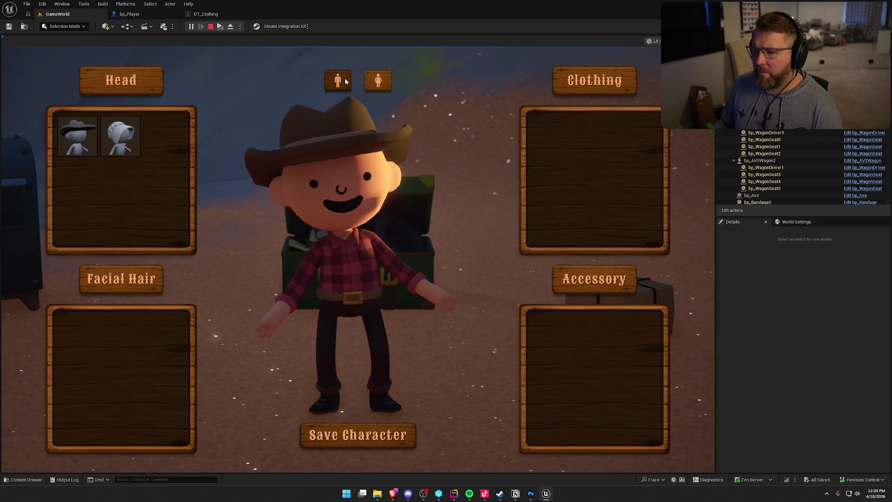
key(Escape)
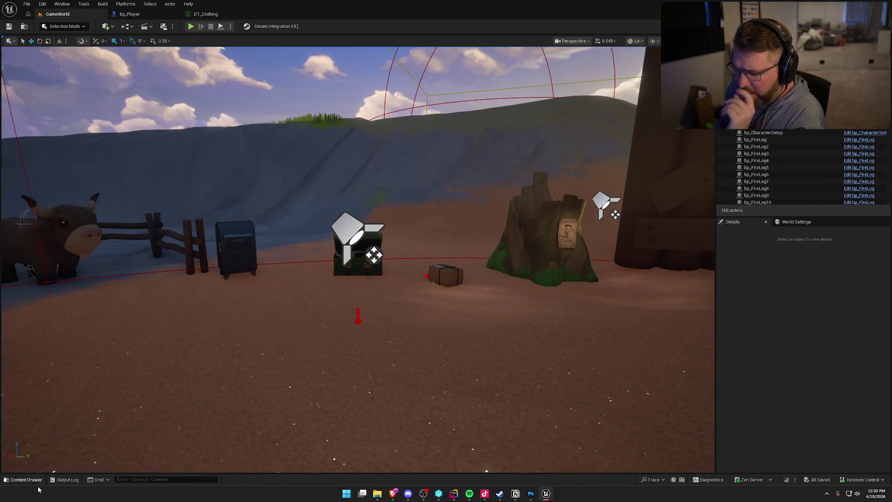
click(454, 493)
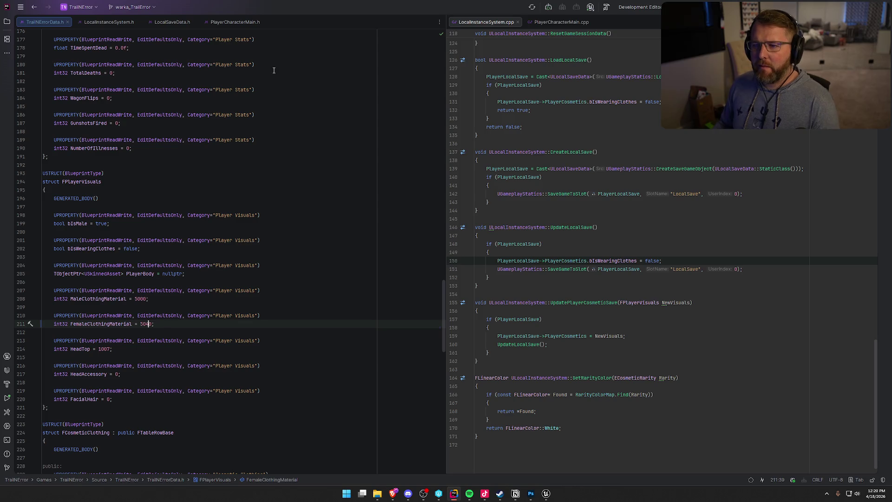
- Jump from PlayerCharacterMain.h to Server_SetIsMale_Implementation and remove the blank line inside it
click(235, 22)
scroll(233, 268, down, 2)
scroll(103, 182, up, 7)
click(97, 144)
key(ctrl+b)
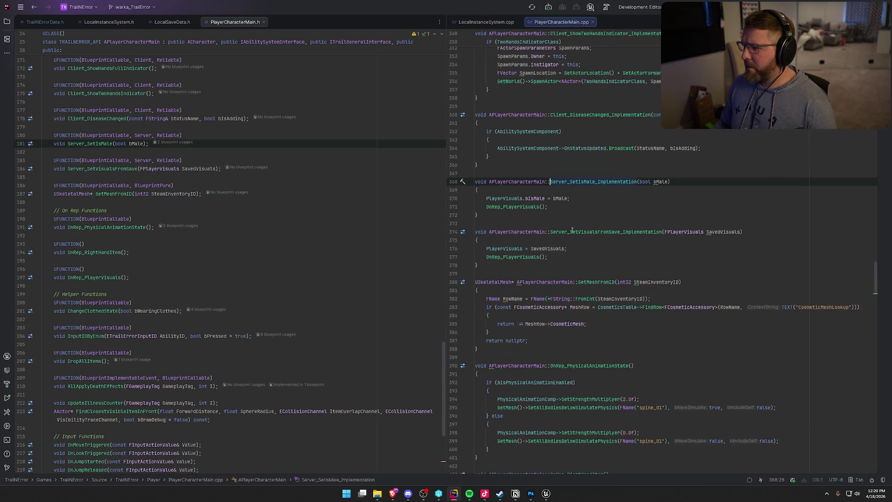
click(579, 199)
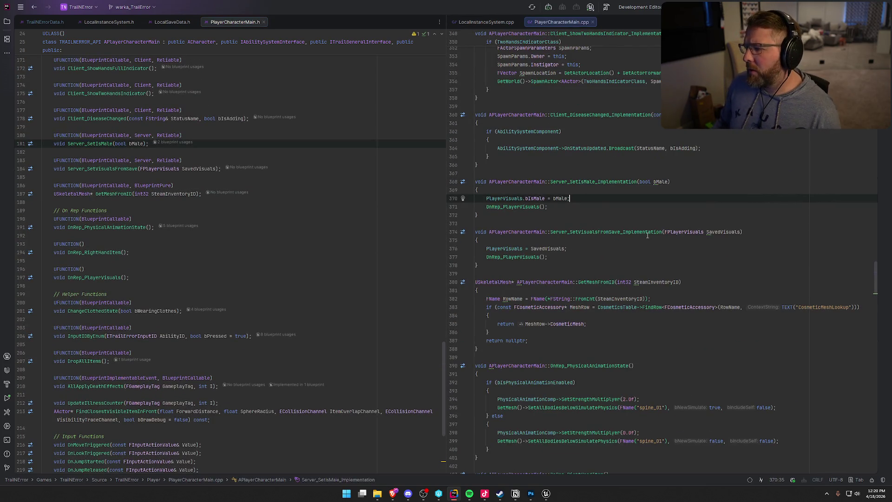
key(Return)
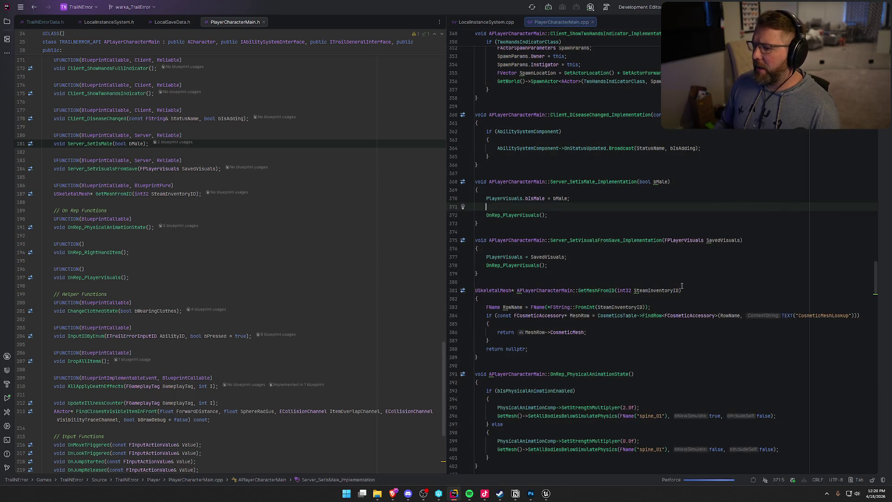
scroll(692, 299, up, 2)
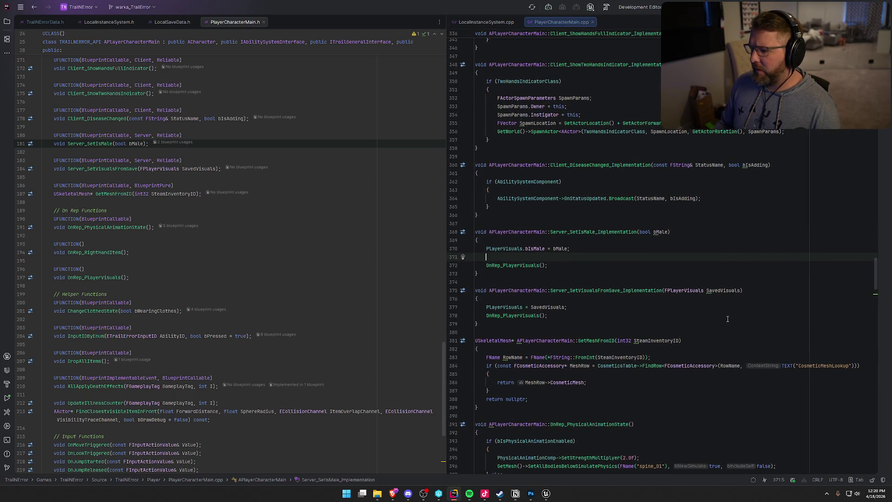
key(BackSpace)
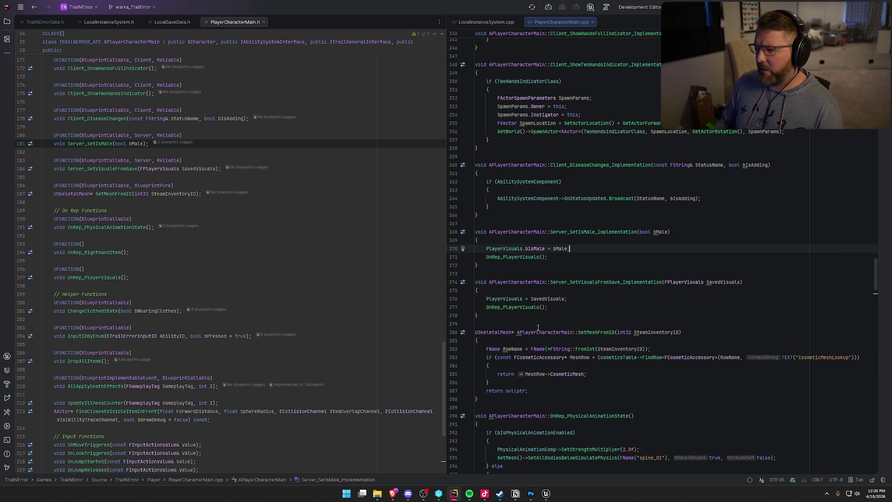
- Go to the OnRep_PlayerVisuals definition and highlight the RowName usages in the clothing row lookup
click(512, 257)
ctrl+click(511, 257)
scroll(690, 327, down, 3)
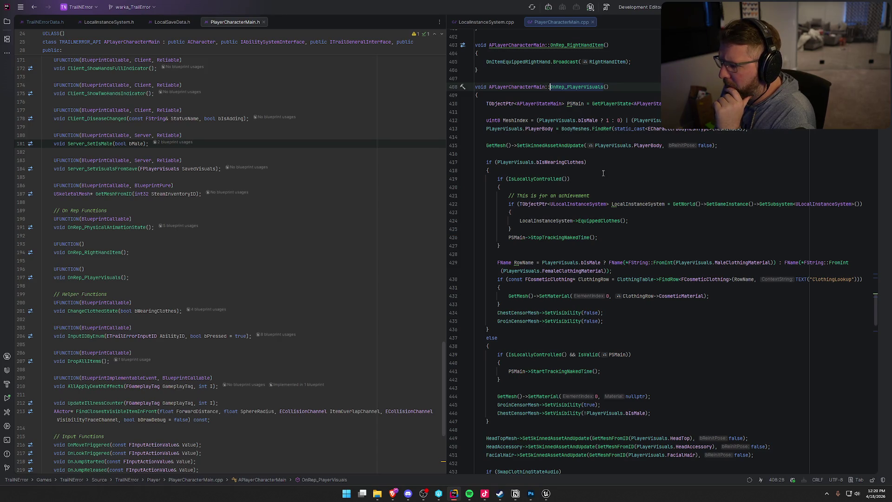
click(633, 272)
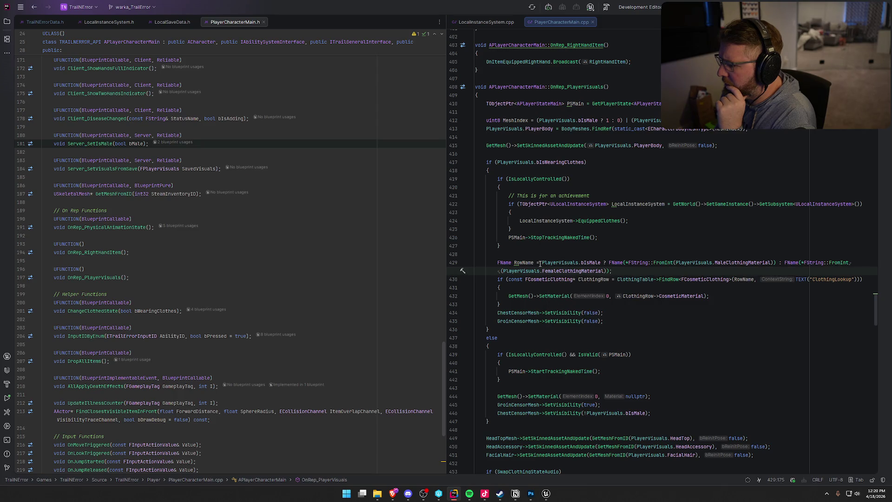
click(525, 263)
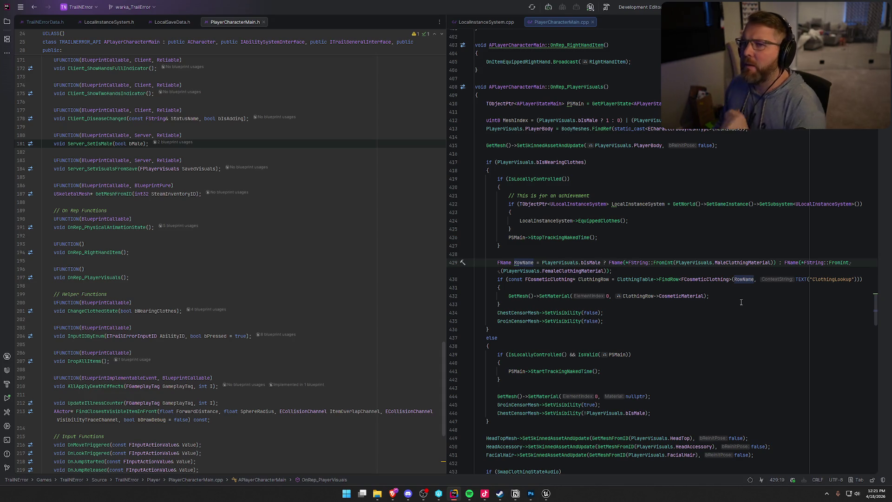
mouse_move(754, 279)
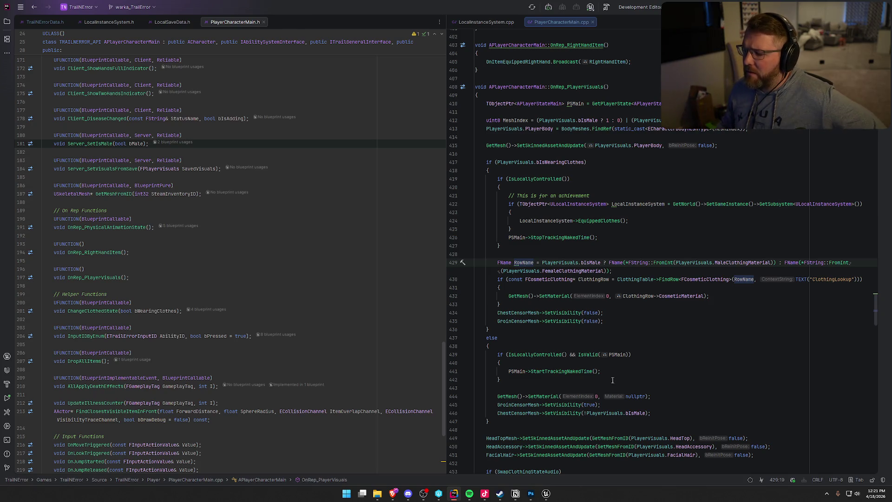
click(546, 493)
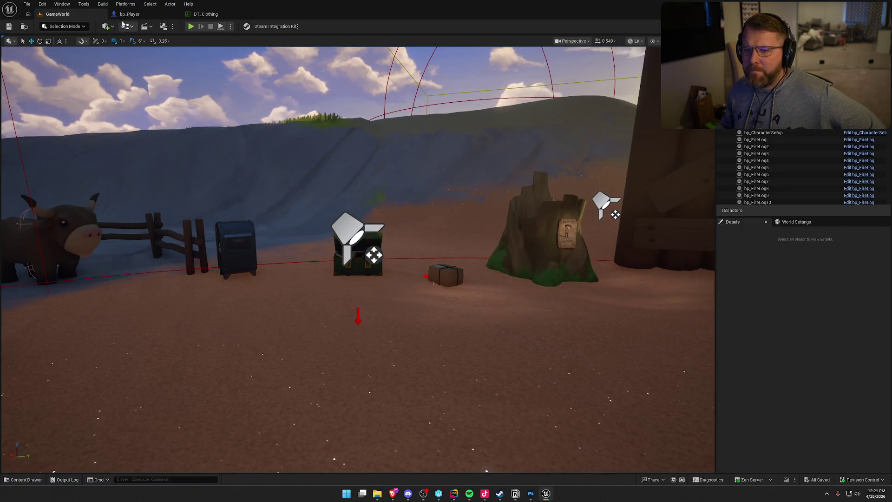
- Open bp_Player's EventGraph, pan it, and open the Content Drawer on the UI folder
click(129, 14)
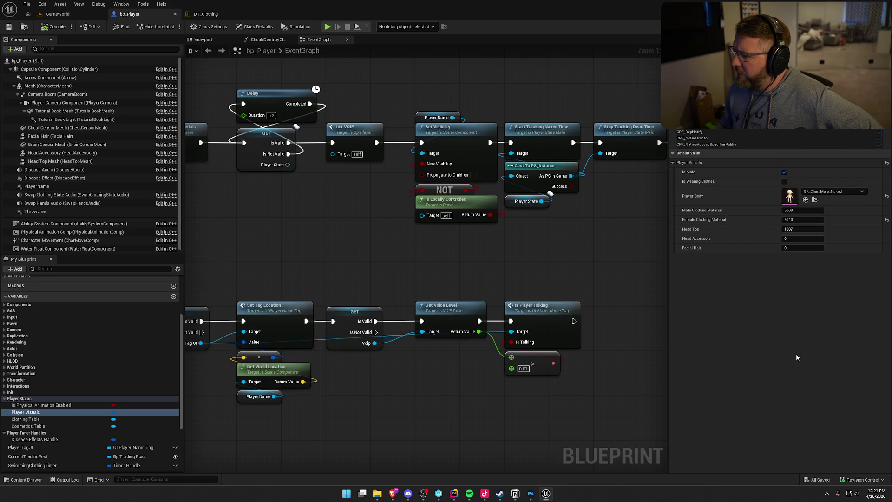
click(52, 26)
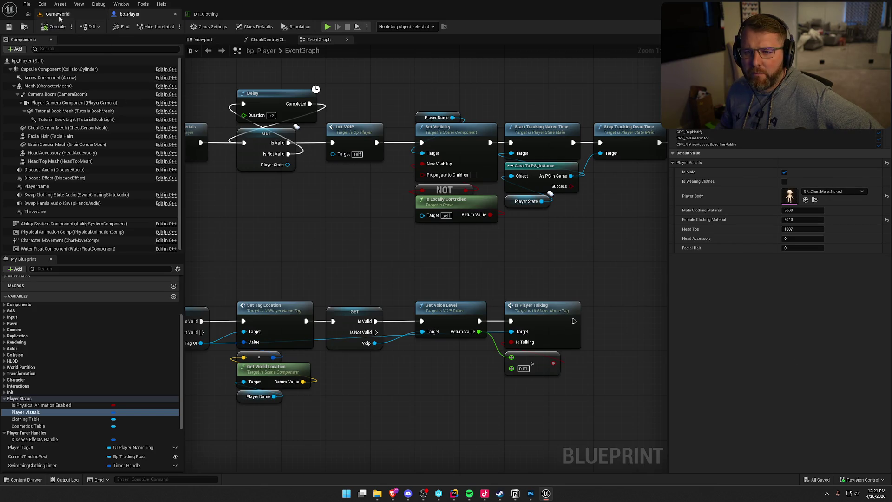
click(58, 14)
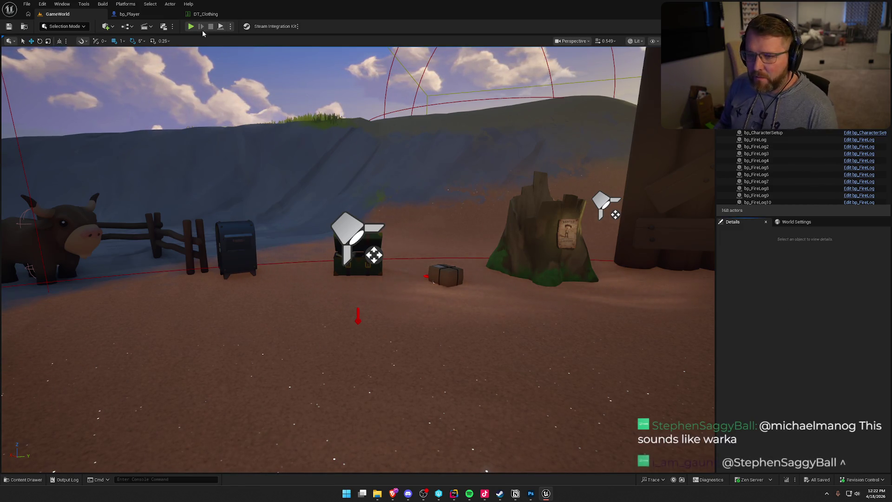
click(130, 14)
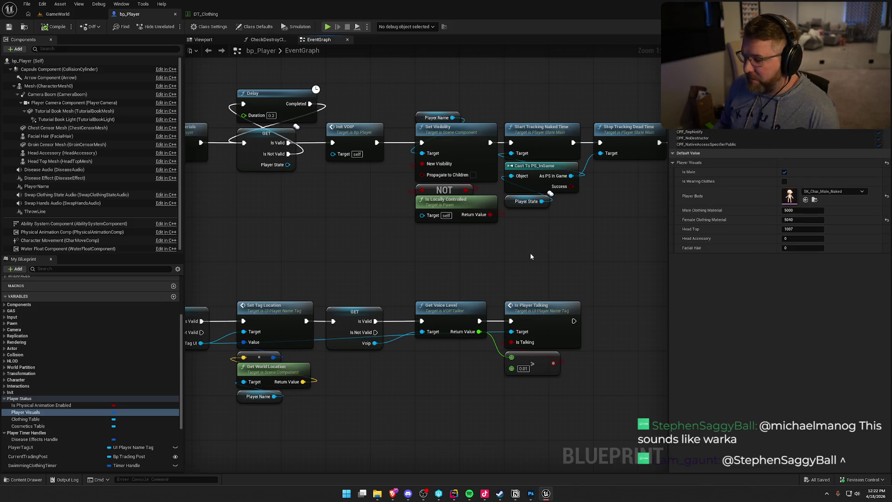
drag(333, 230, 298, 203)
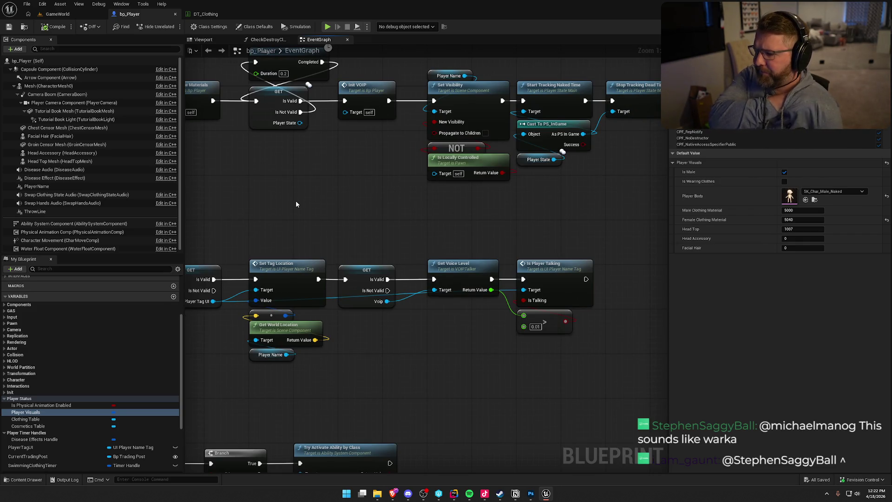
key(ctrl+space)
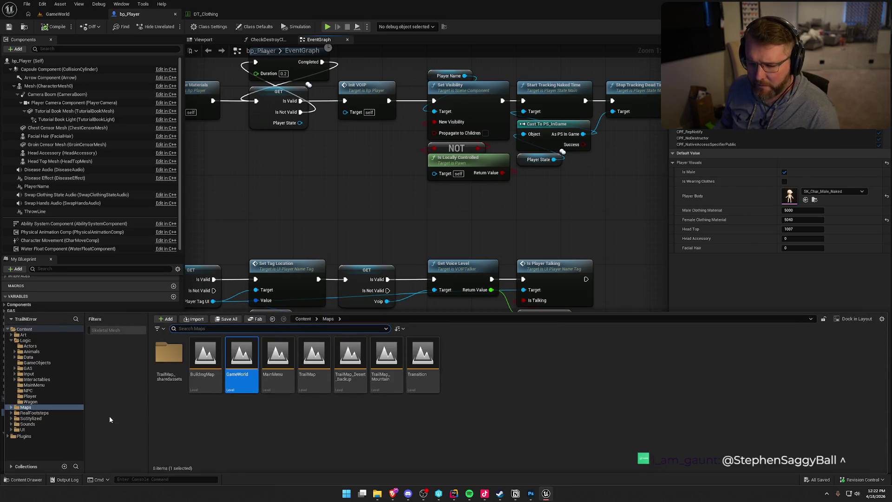
click(52, 432)
- Open UI_CharacterSetup from UI > InGame > Customization and view FemaleBtn's On Clicked event graph
double_click(278, 354)
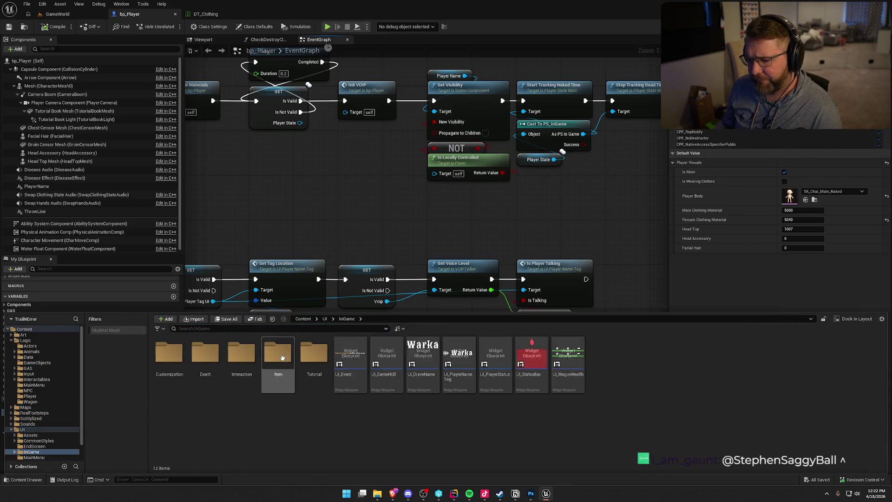
click(163, 357)
double_click(162, 357)
double_click(172, 354)
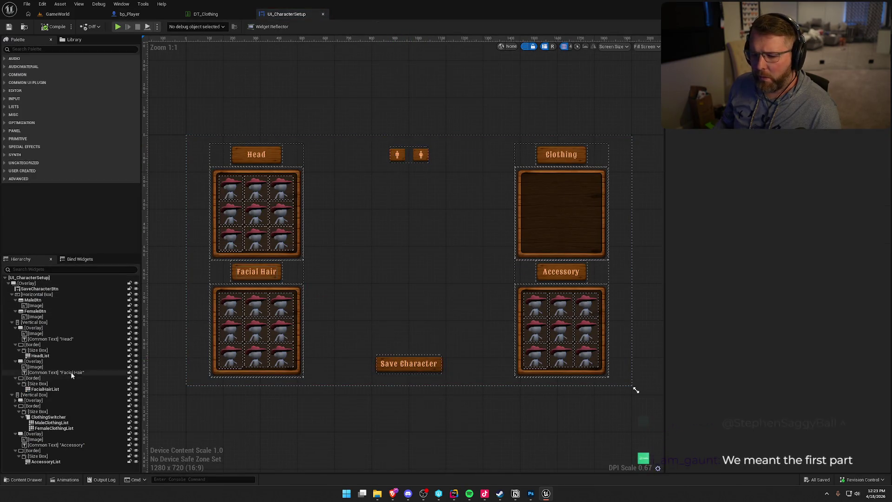
click(417, 161)
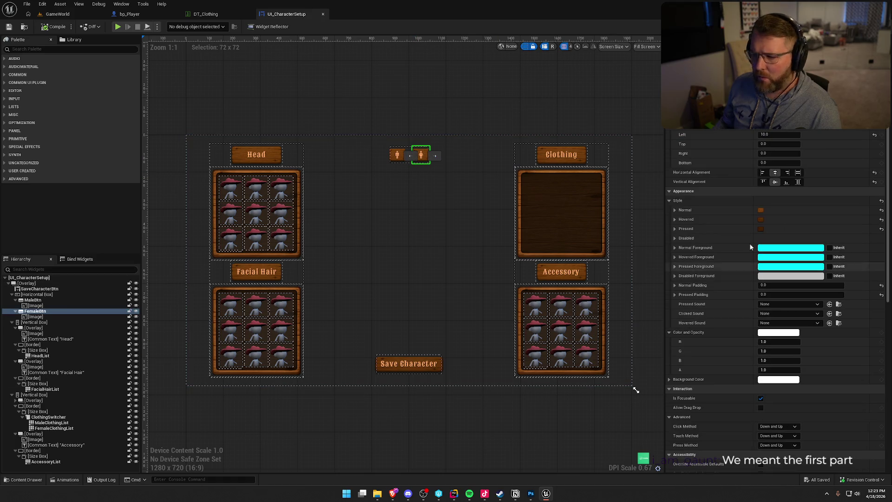
scroll(828, 292, down, 5)
scroll(827, 290, down, 3)
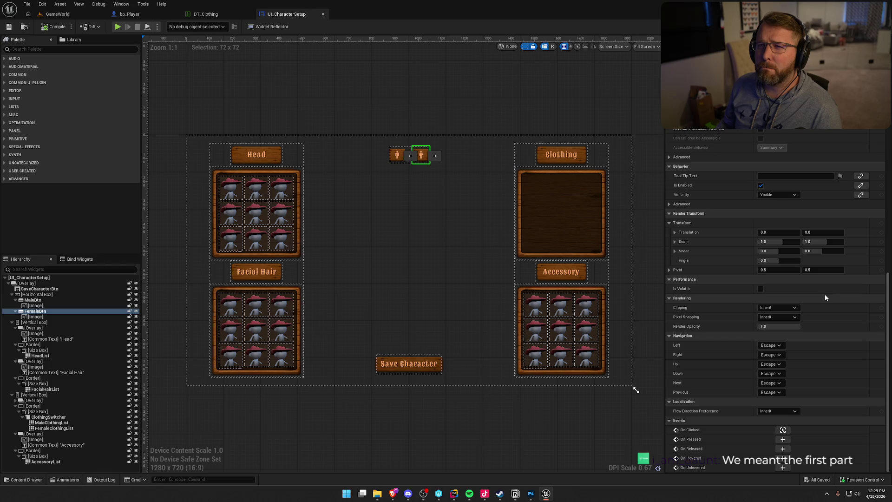
click(783, 430)
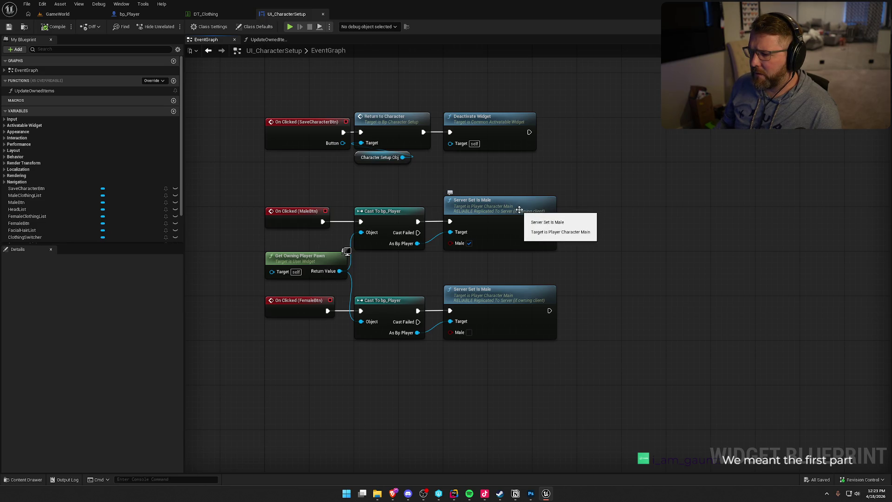
- Return to the GameWorld level and run a quick play-in-editor test, then stop it
click(57, 14)
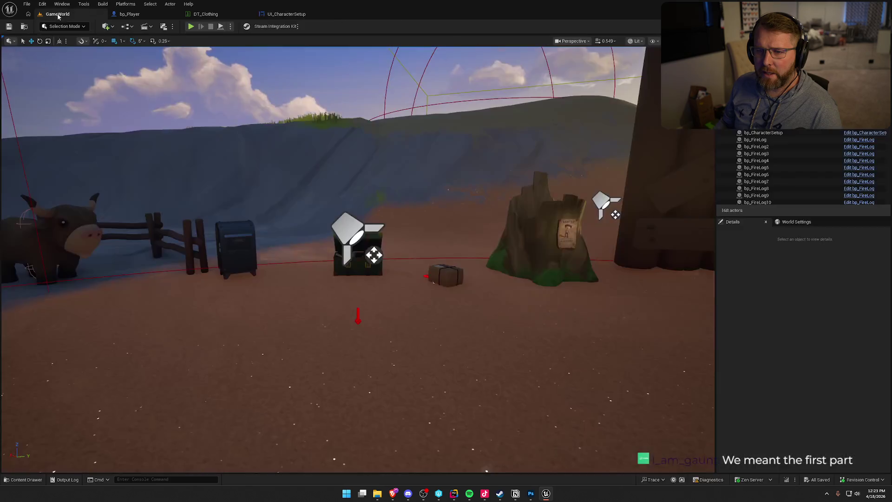
key(alt+p)
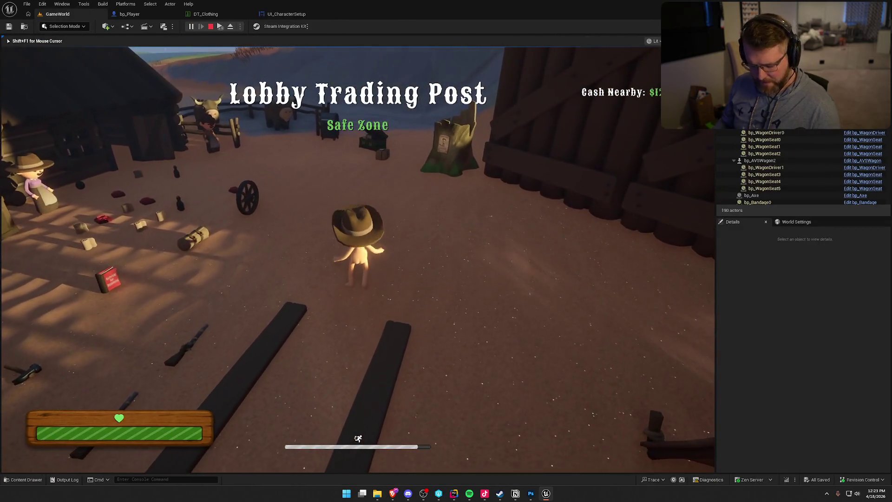
key(super)
click(621, 159)
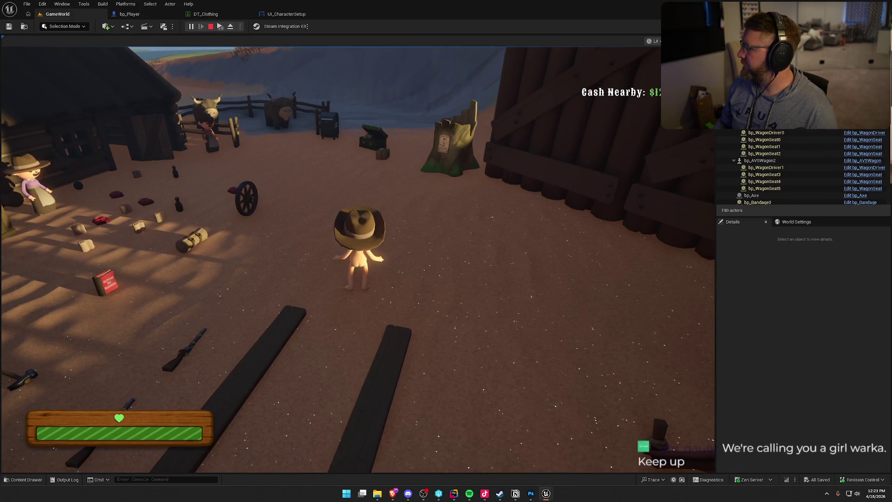
key(Escape)
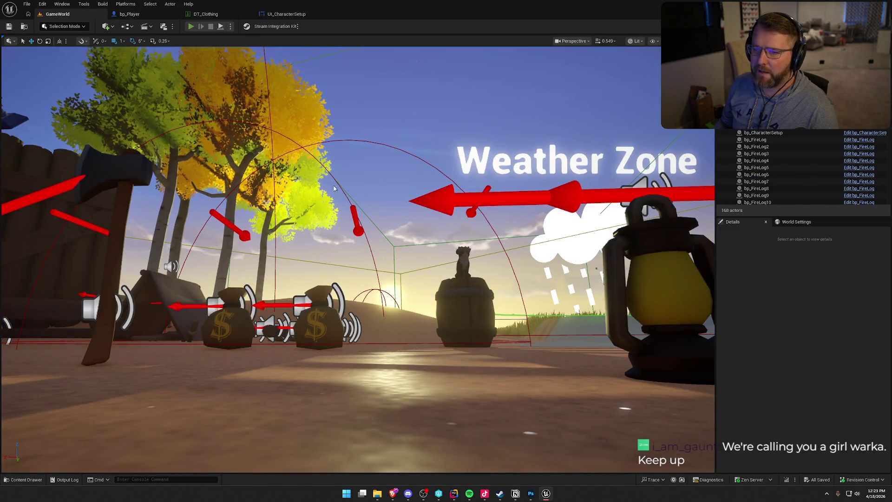
- Play GameWorld again, stop it, and bring up the play mode and multiplayer options
click(191, 26)
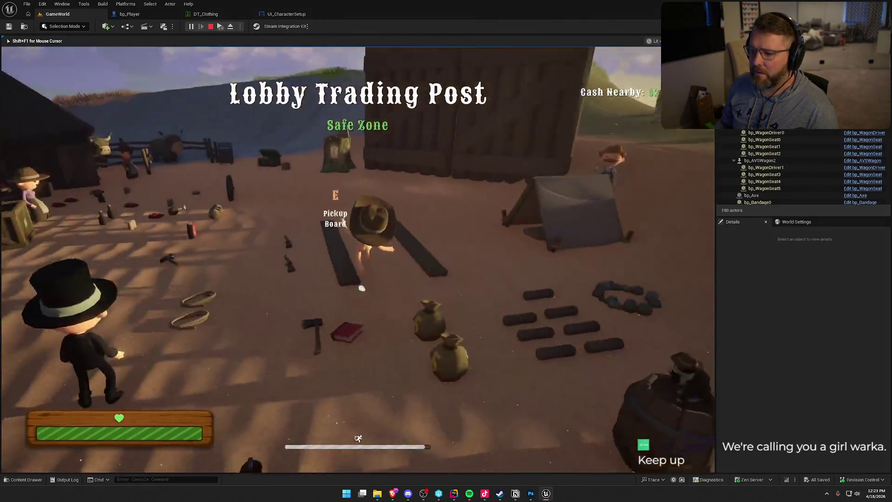
key(super)
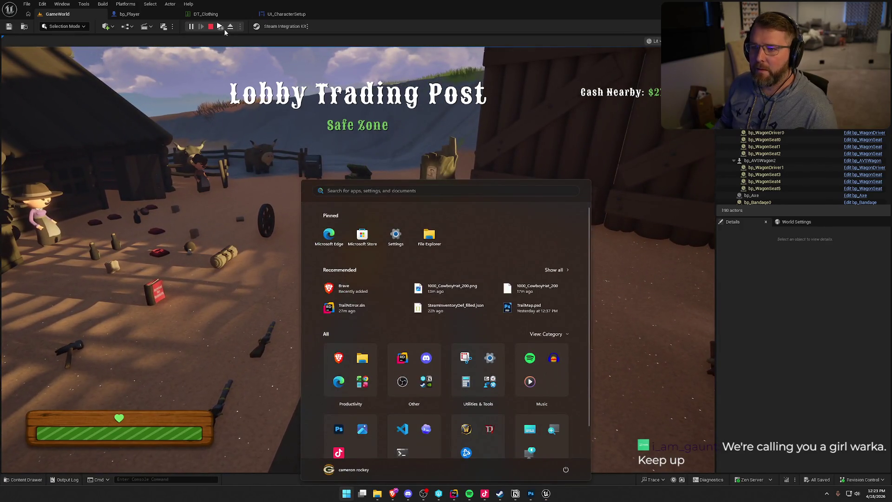
key(super)
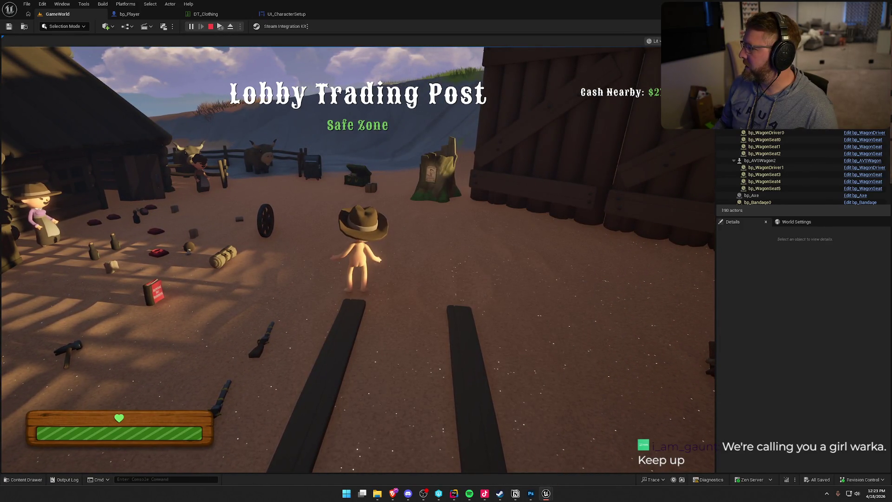
key(super)
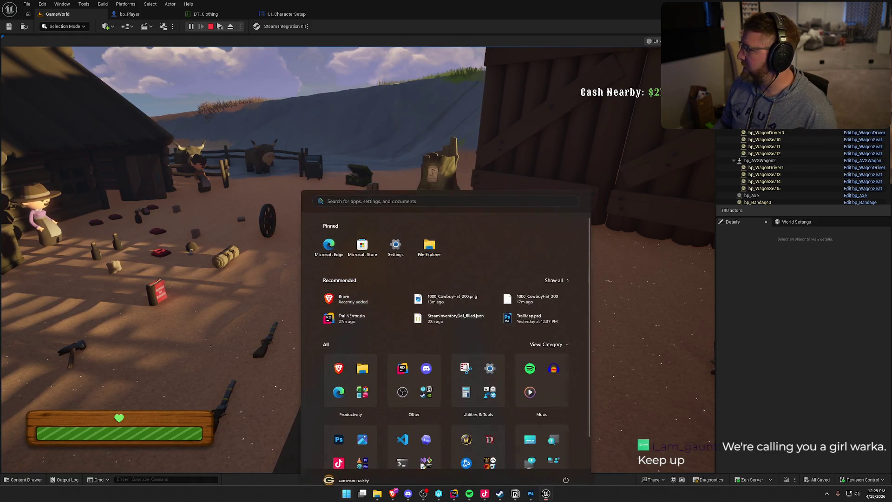
key(super)
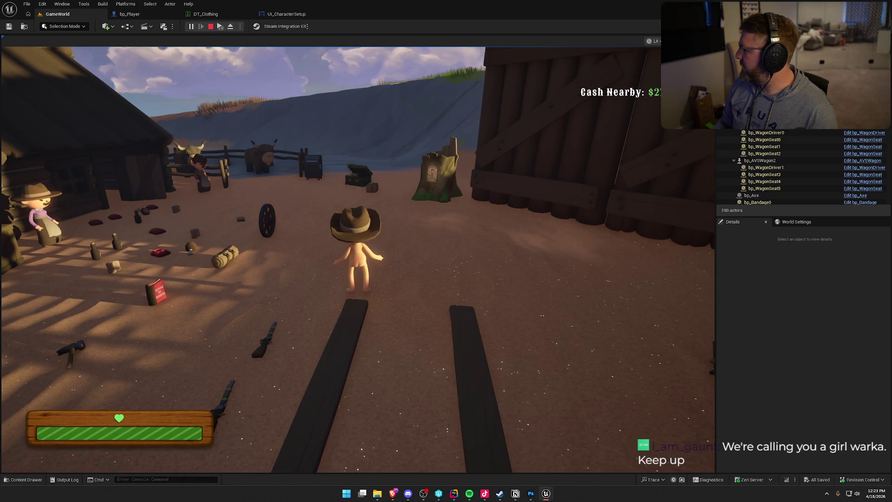
click(211, 26)
click(231, 27)
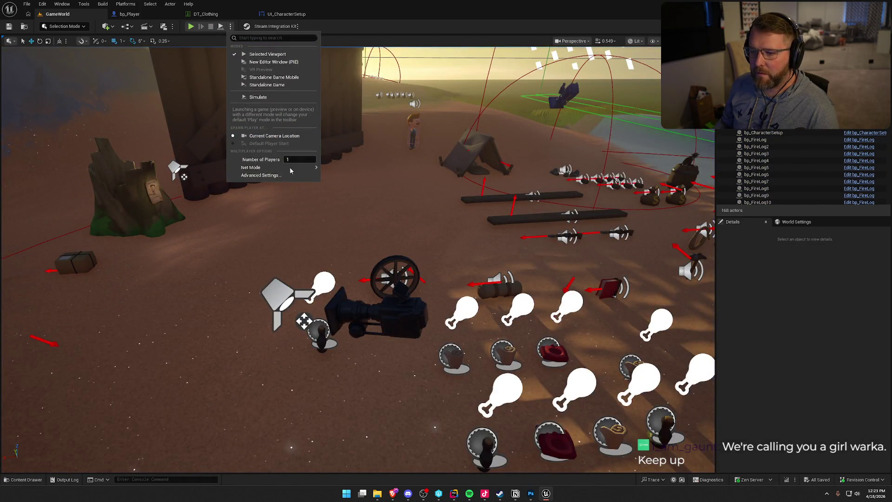
- Launch a multiplayer play session with the chosen Net Mode and move around the trading post
mouse_move(316, 171)
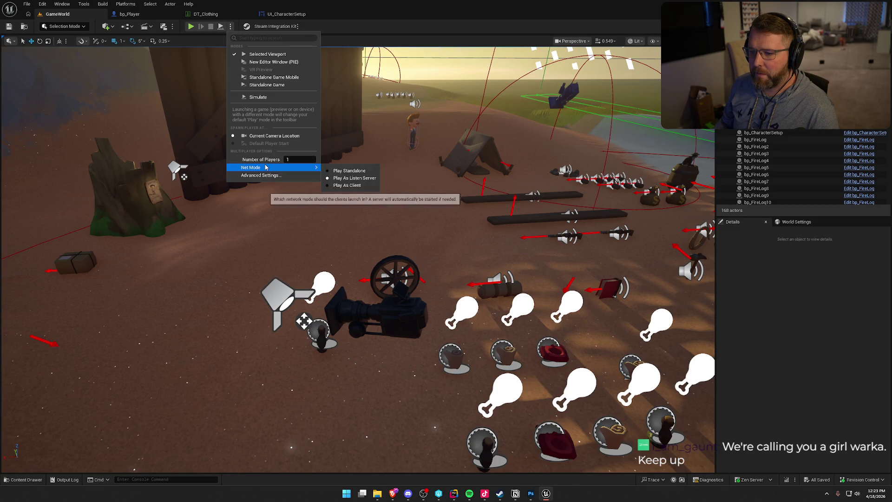
click(194, 27)
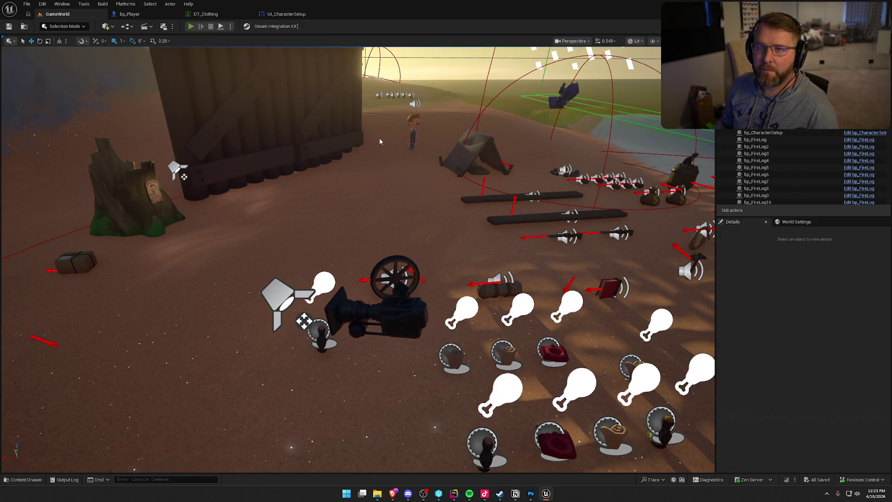
key(shift+w)
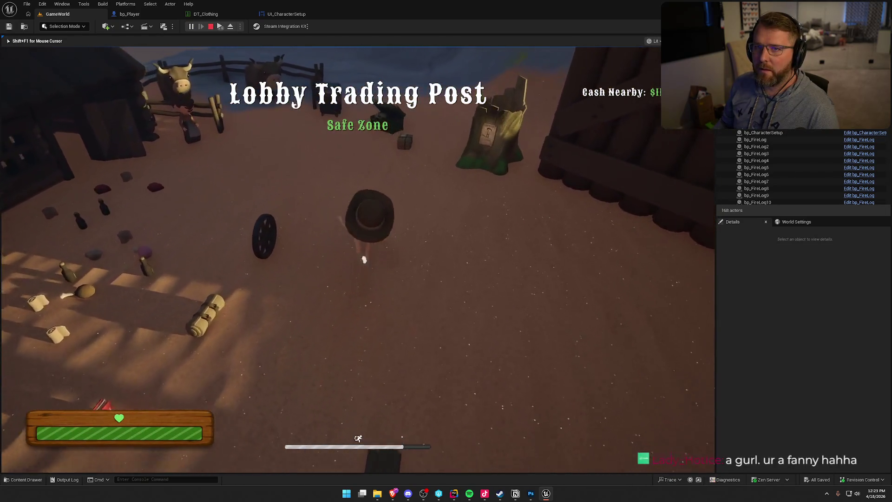
key(super)
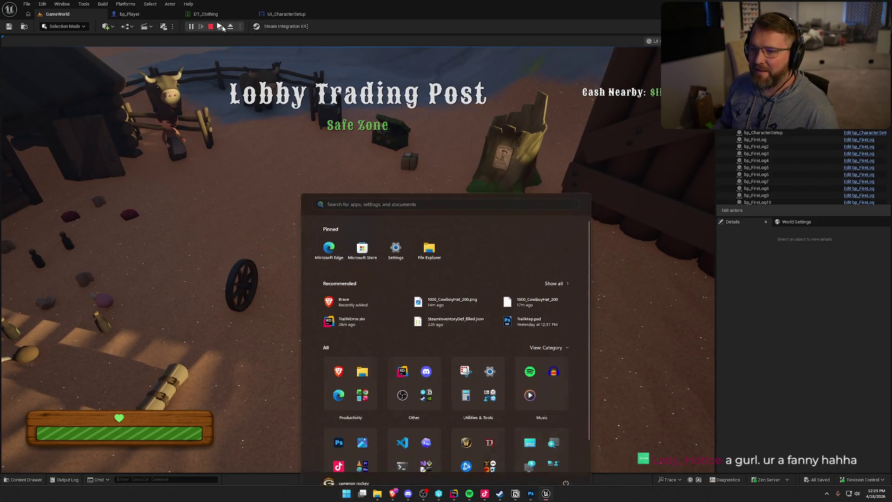
click(236, 51)
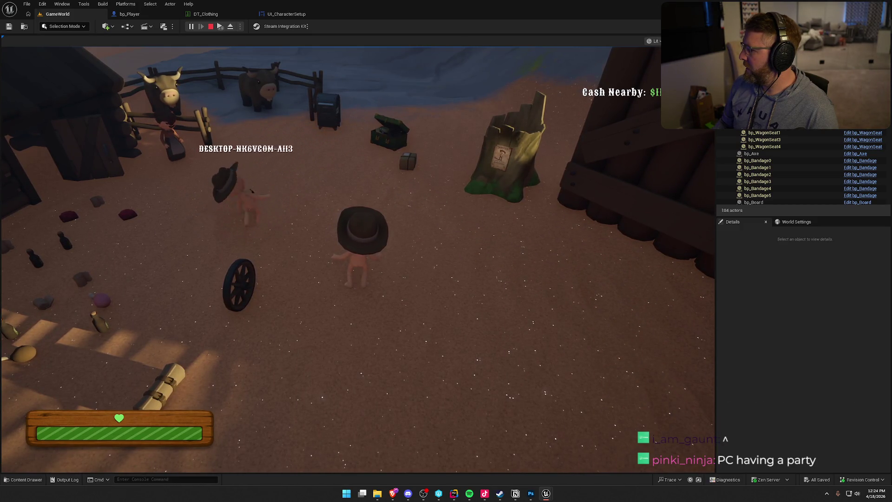
key(super)
key(super)
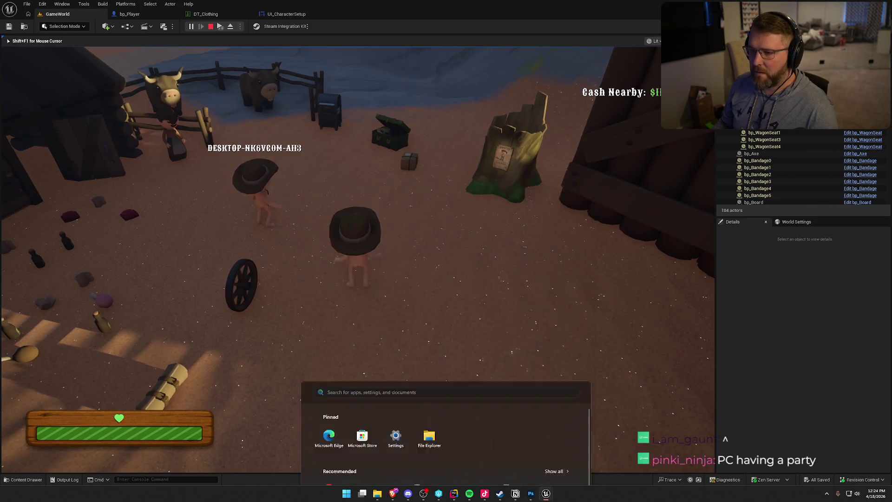
- In the running game, open character customization, switch to the female body, then stop play
key(e)
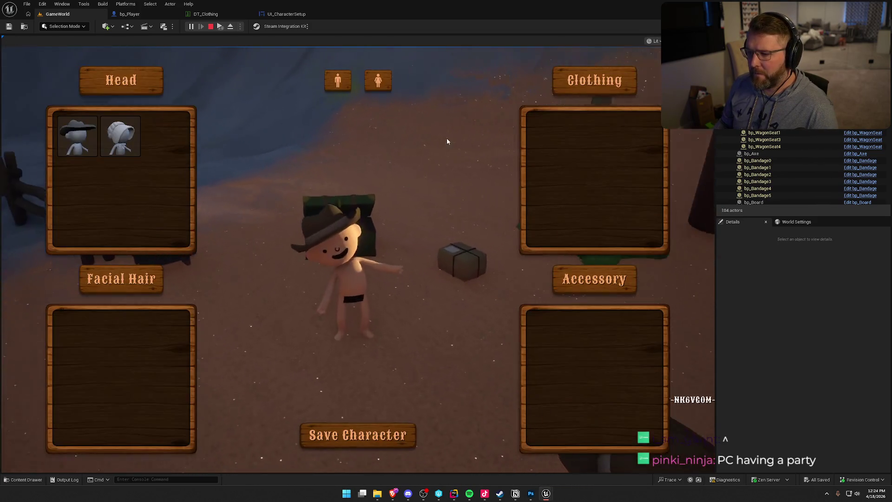
click(380, 83)
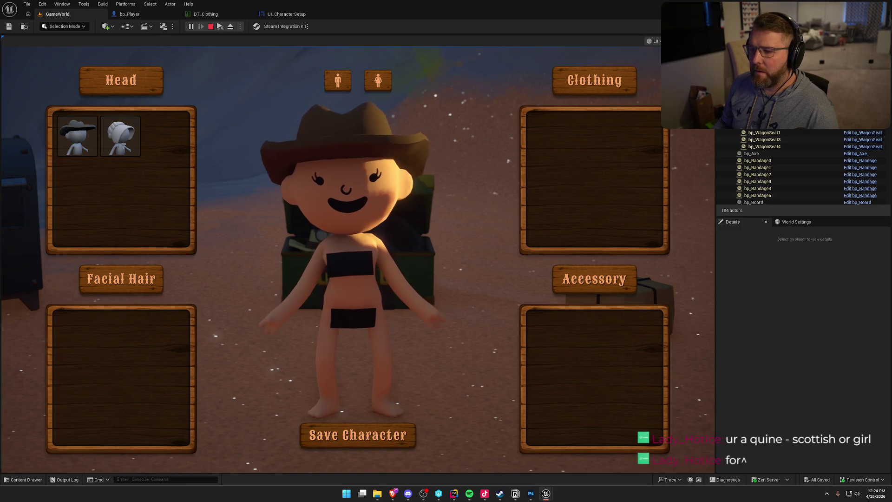
key(Escape)
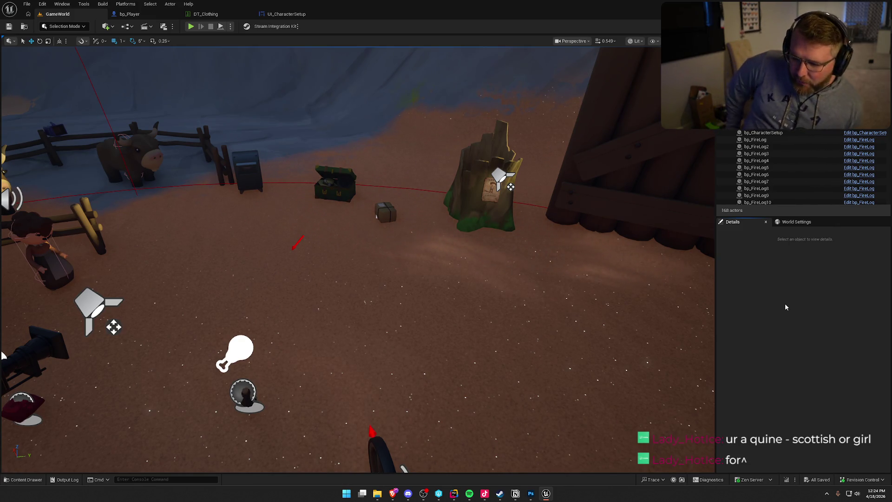
click(532, 495)
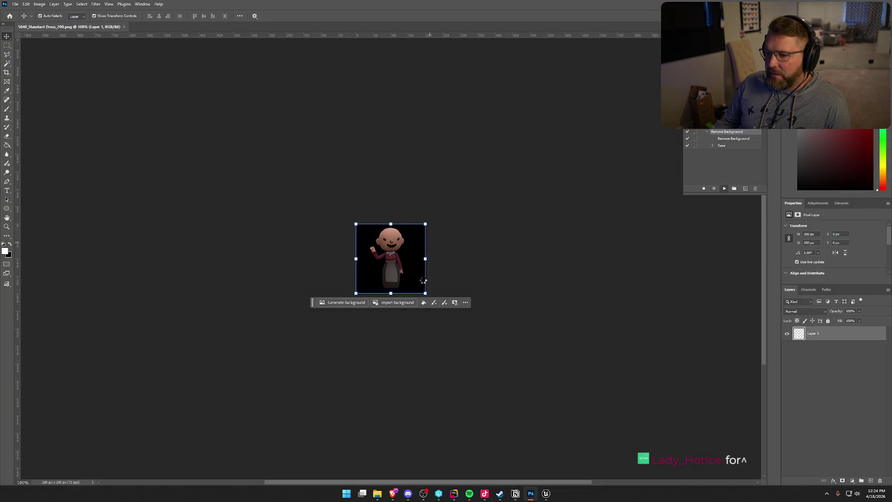
- Back in Unreal Editor, fly the viewport camera over to the log cabin area
click(545, 495)
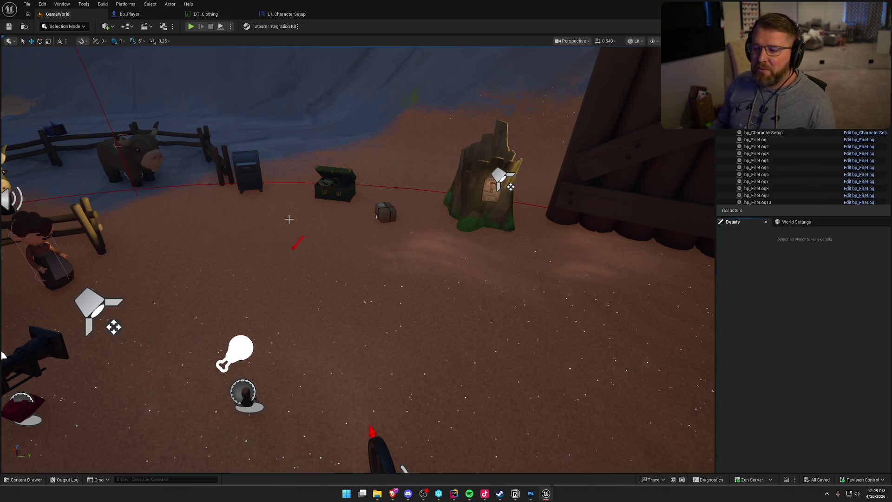
mouse_move(341, 214)
mouse_down()
mouse_move(344, 167)
mouse_move(381, 190)
mouse_up()
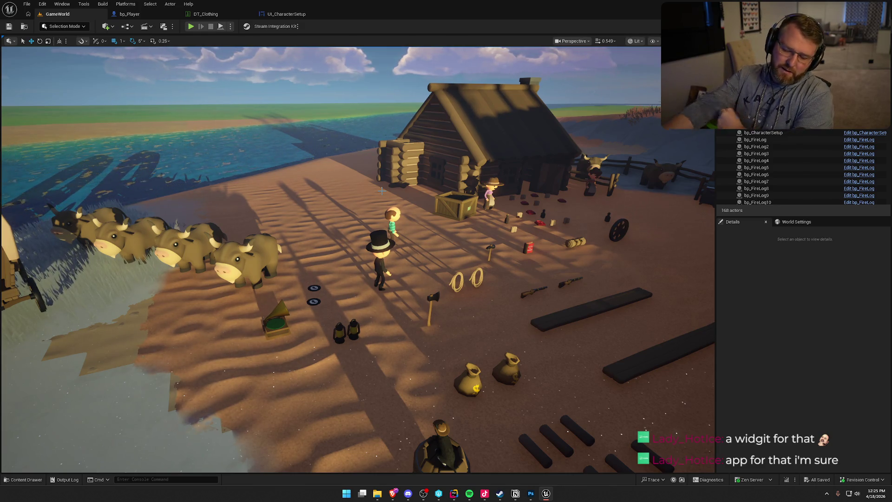
- Turn the viewport to centre the cabin, then bring up Photoshop's Home screen
drag(381, 190, 337, 191)
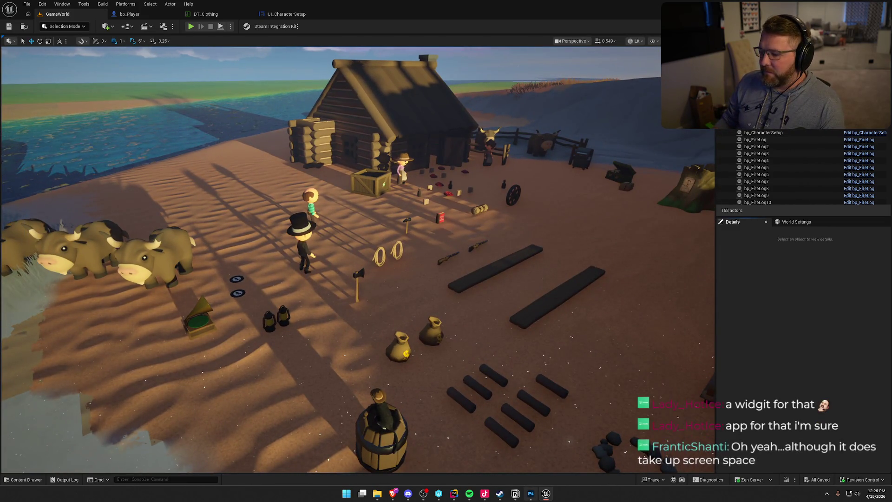
click(531, 495)
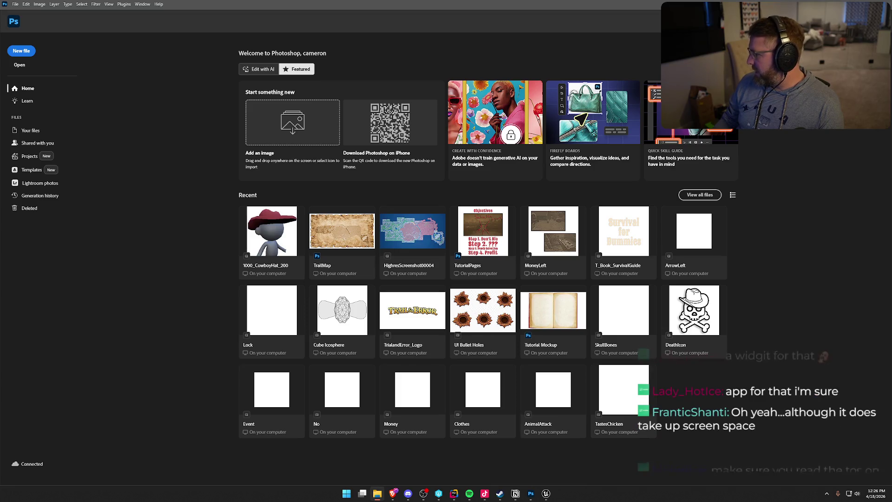
- Browse the transparent 200 px icons, from the plaid dresses back to 5031_Trail Worn_200.png, then close the folder
key(alt+Tab)
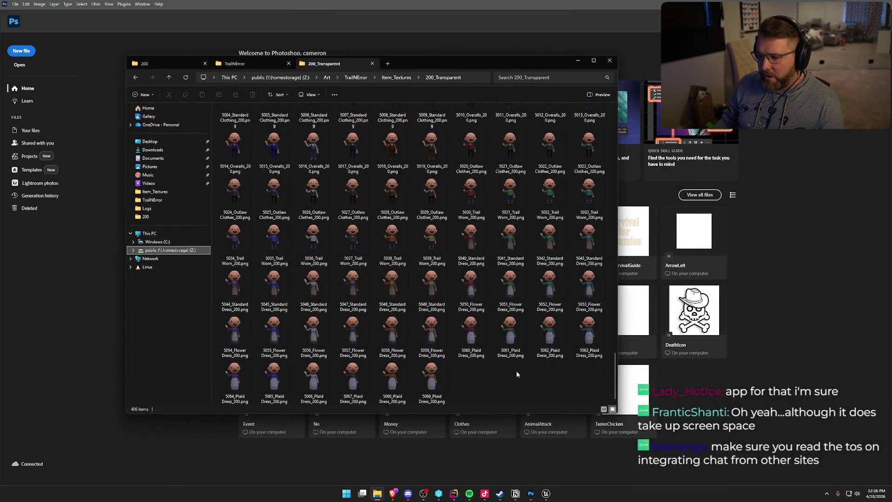
click(429, 377)
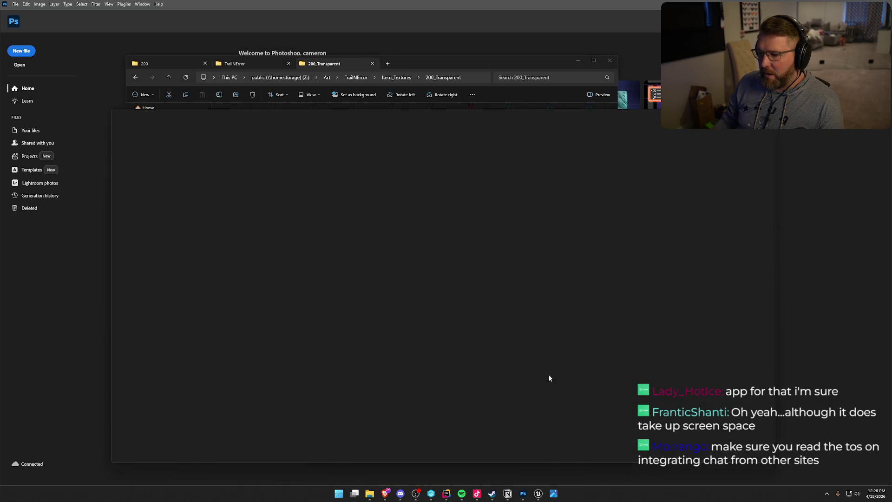
key(Left)
key(Left)
key(Left)
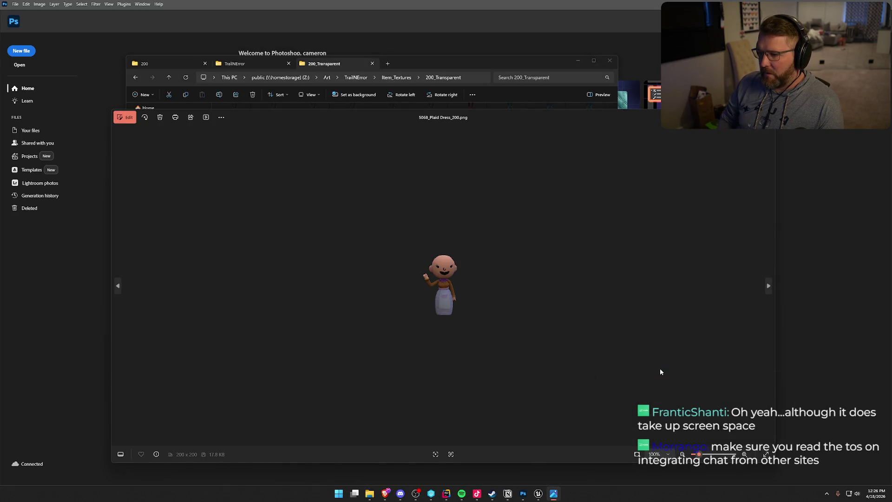
key(Left)
key(Left)
key(Left)
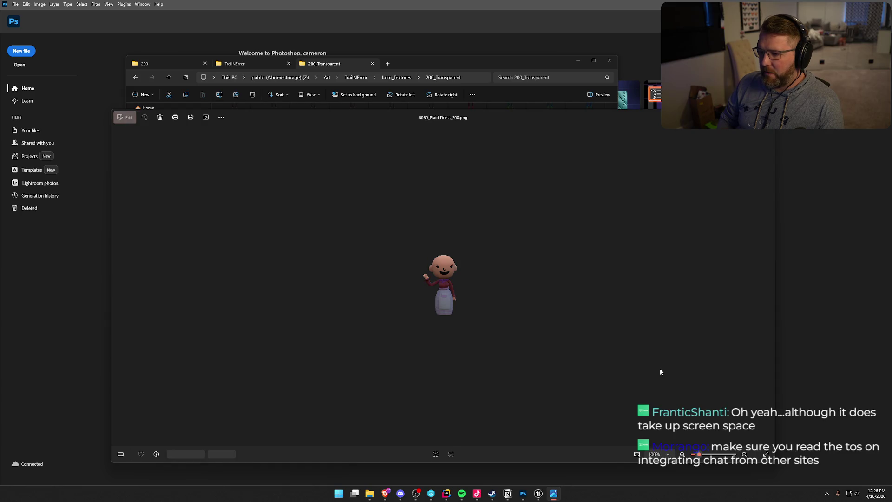
key(Left)
key(Left)
key(Left)
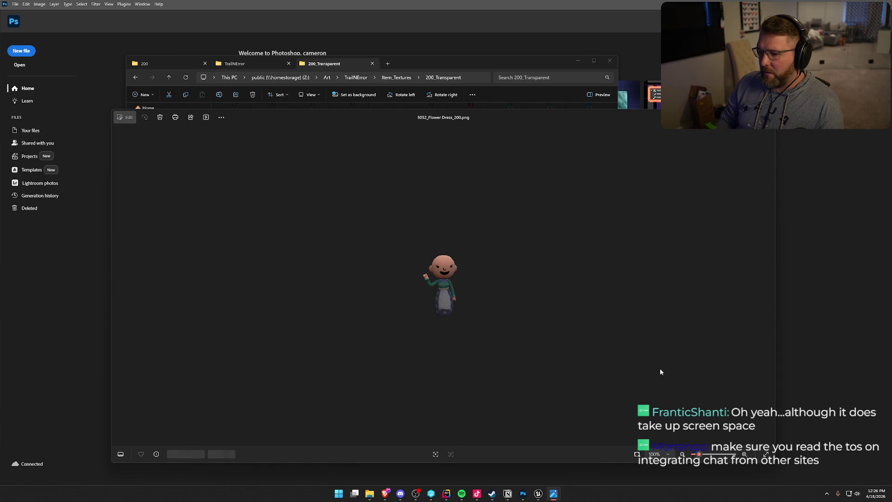
key(Left)
key(Left)
key(Left)
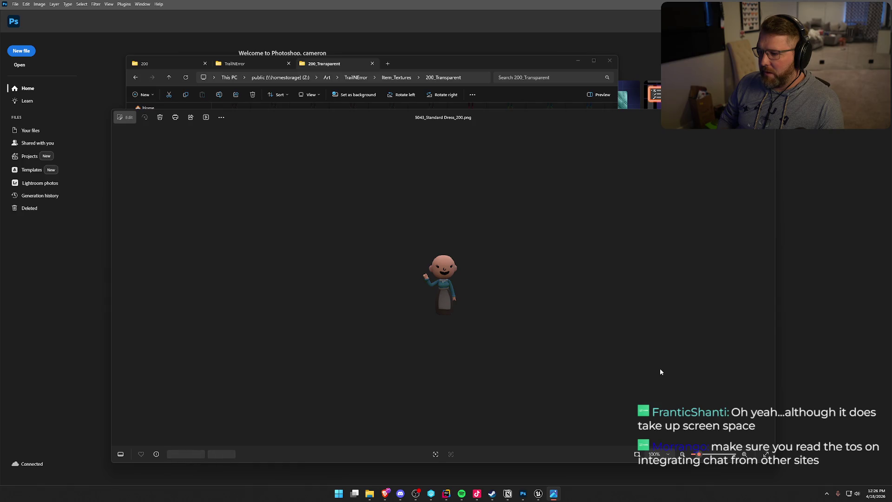
key(Left)
key(Left)
key(Left)
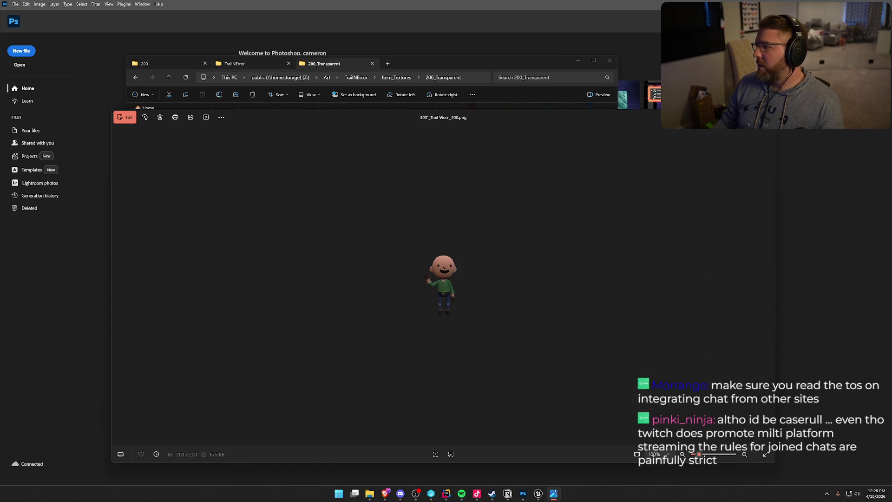
key(Escape)
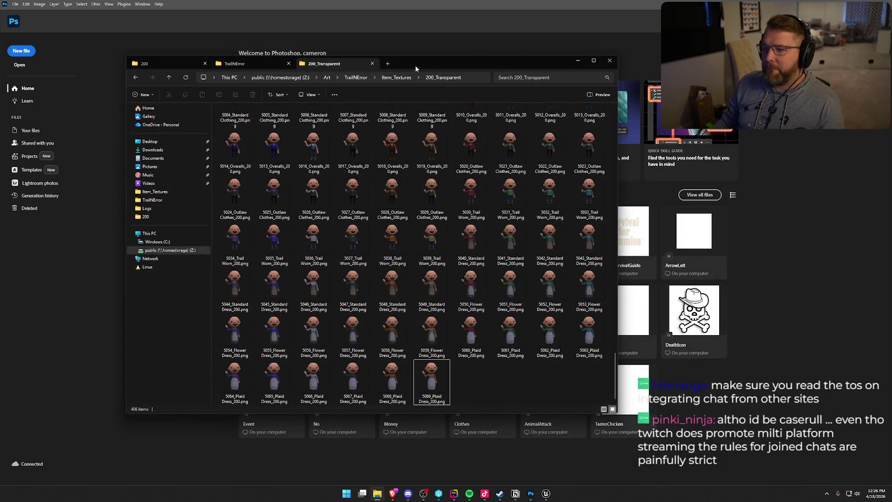
key(alt+F4)
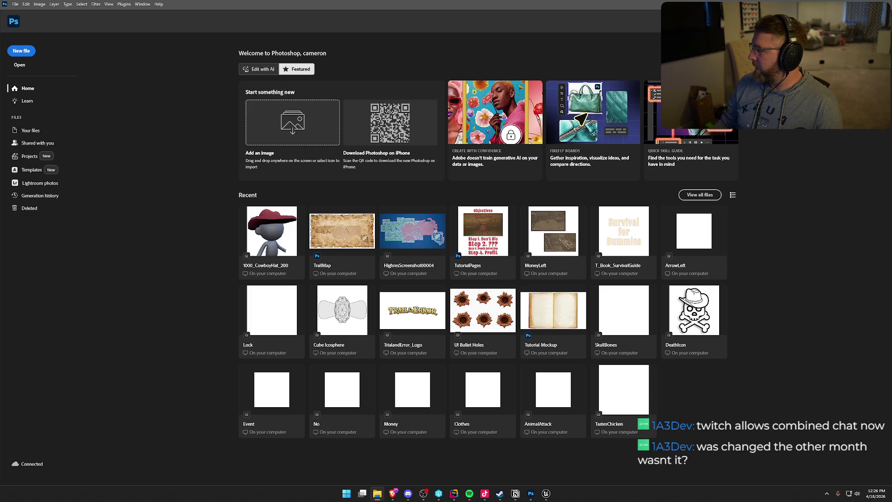
- Open 1000_CowboyHat_2048.png in Photoshop and remove its black background
drag(441, 172, 174, 125)
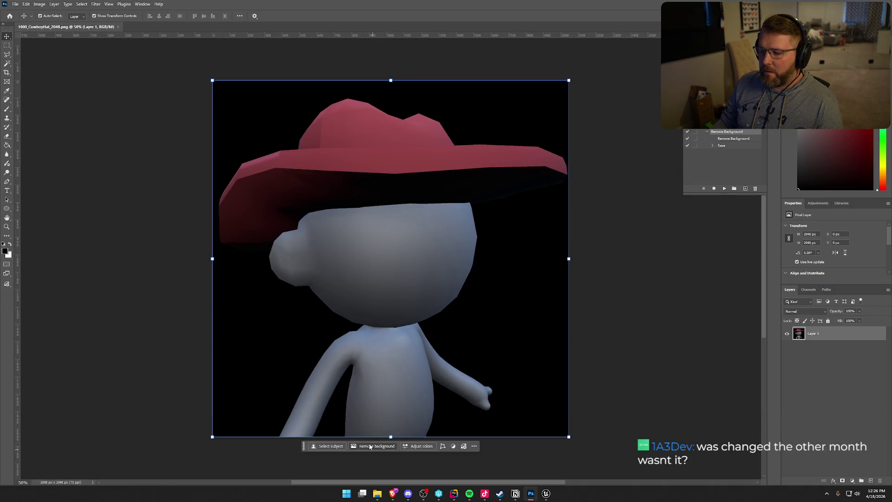
click(370, 447)
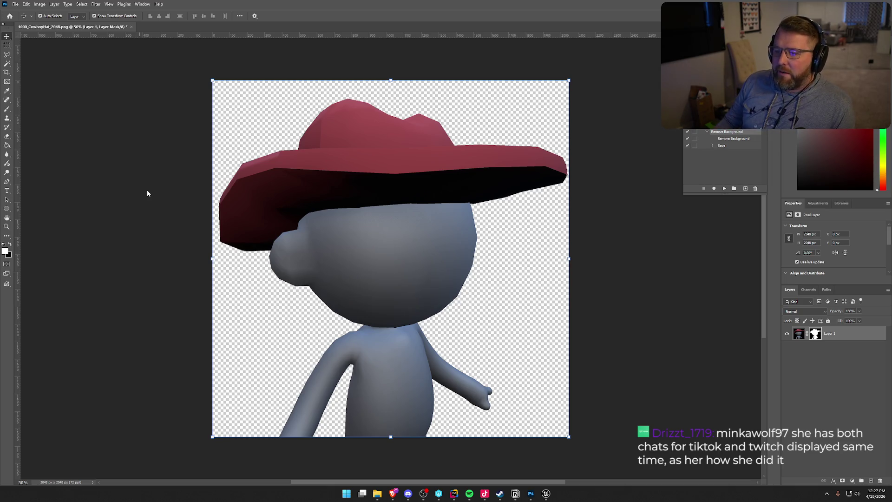
- Set up a Batch with the Remove Background action using the 2048 folder as source
click(17, 5)
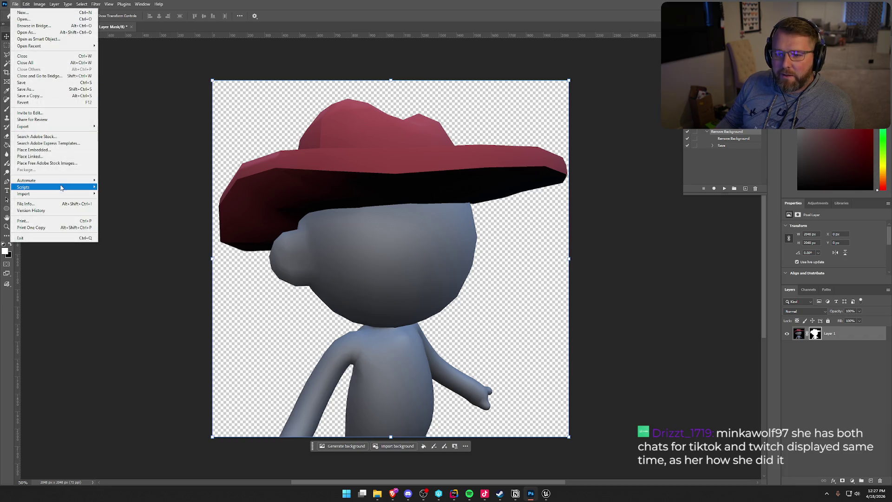
mouse_move(70, 182)
click(124, 181)
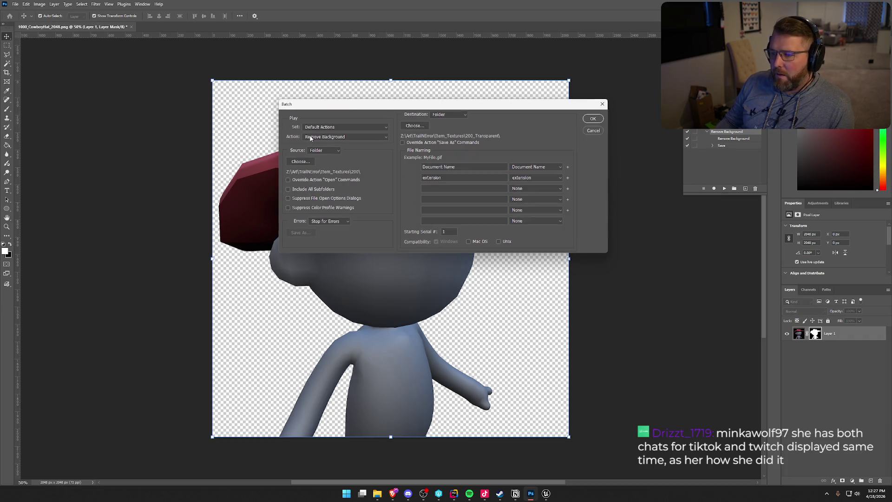
click(325, 151)
click(327, 158)
click(298, 161)
click(479, 129)
double_click(371, 180)
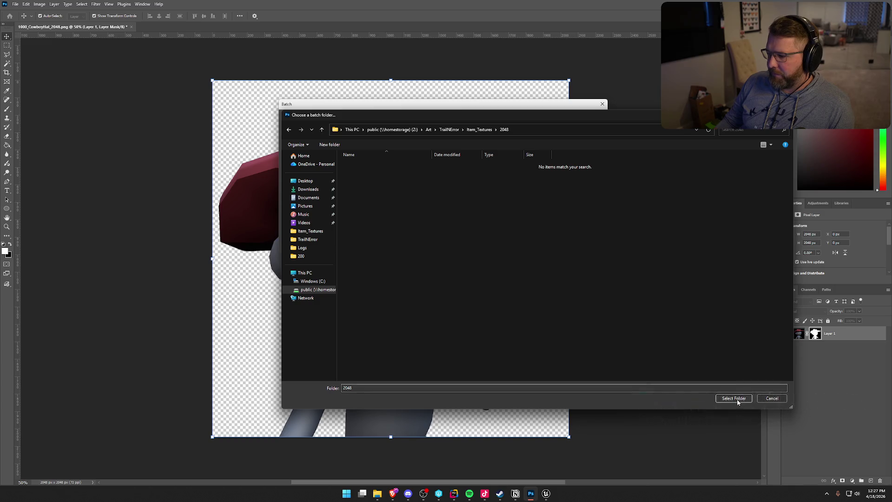
click(734, 399)
- Send the batch output to 2048_Transparent, run it, and return to Unreal Editor
click(414, 125)
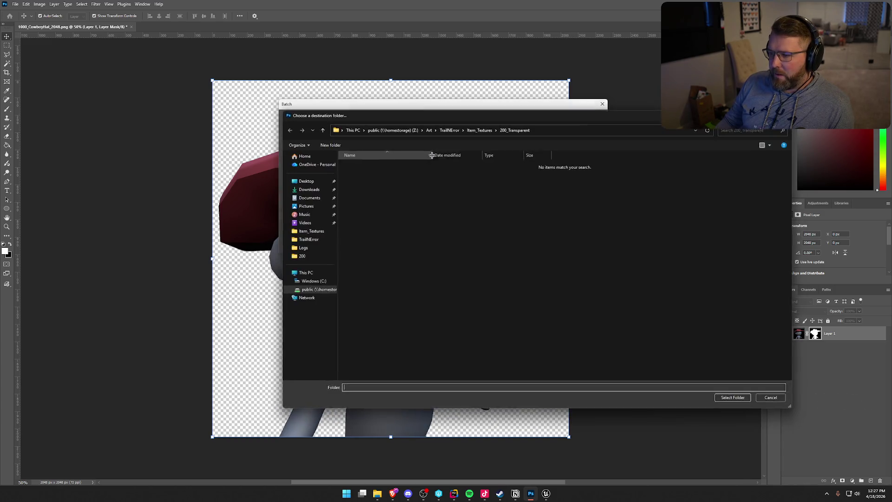
click(484, 130)
double_click(381, 187)
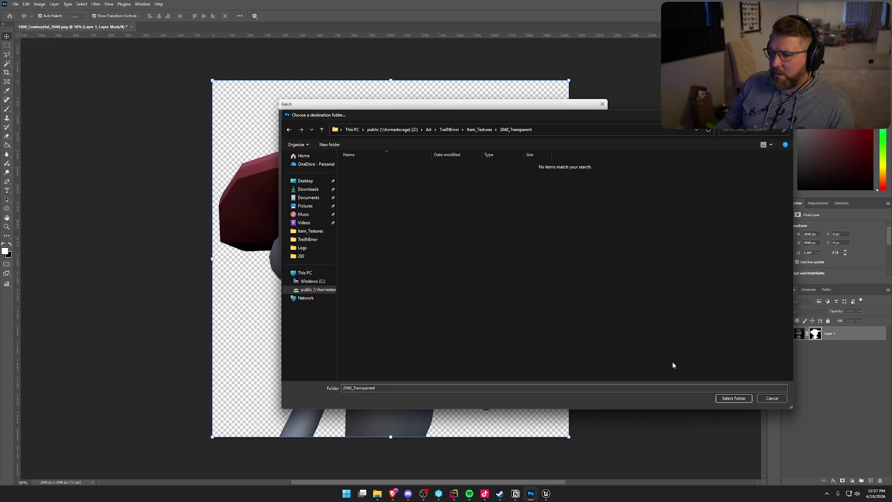
click(734, 398)
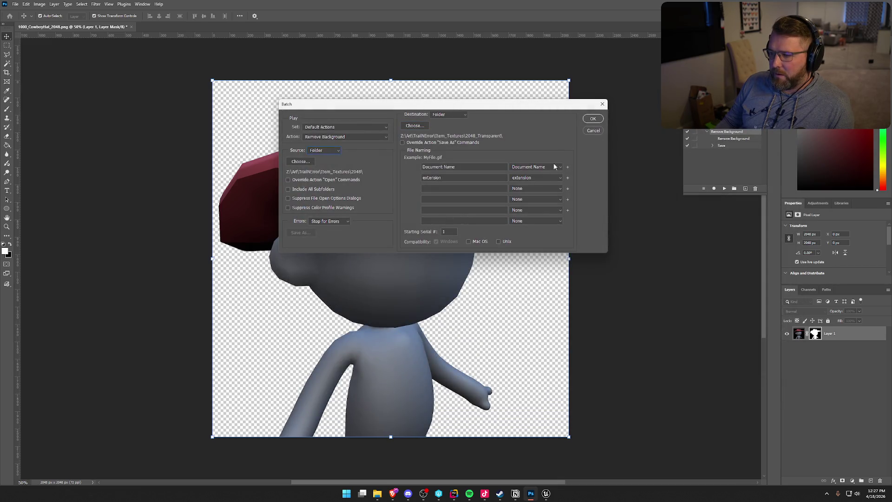
click(593, 119)
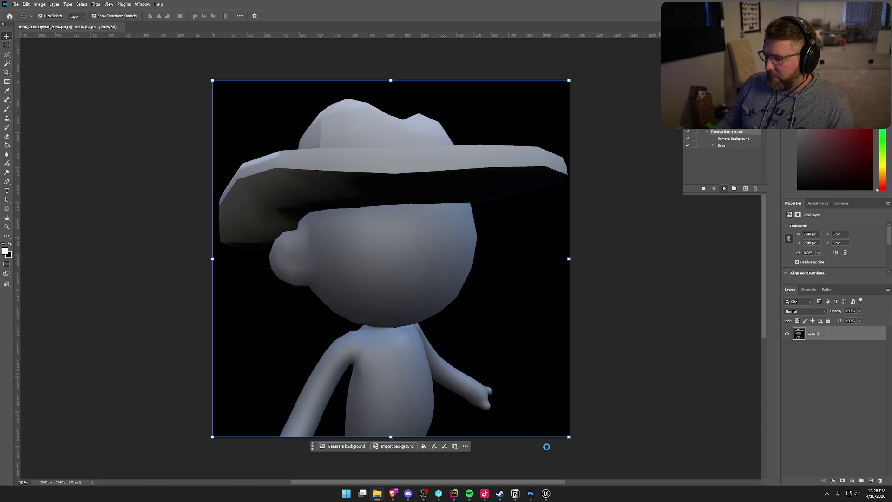
click(546, 494)
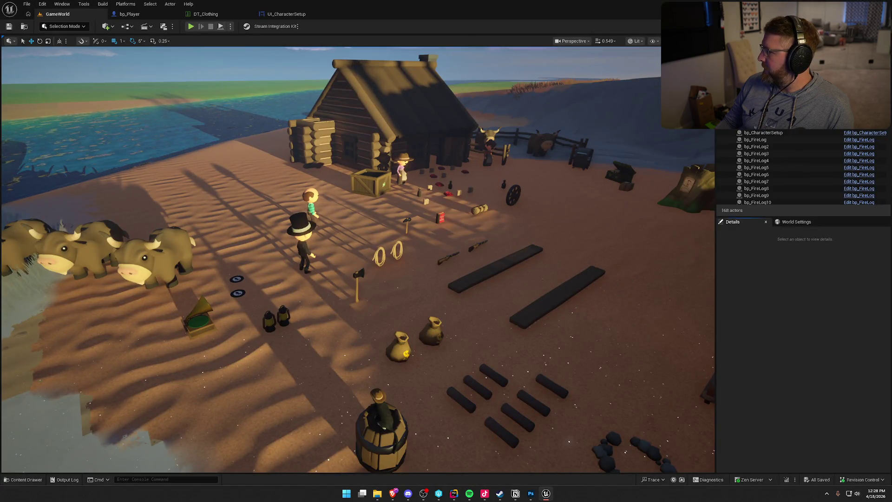
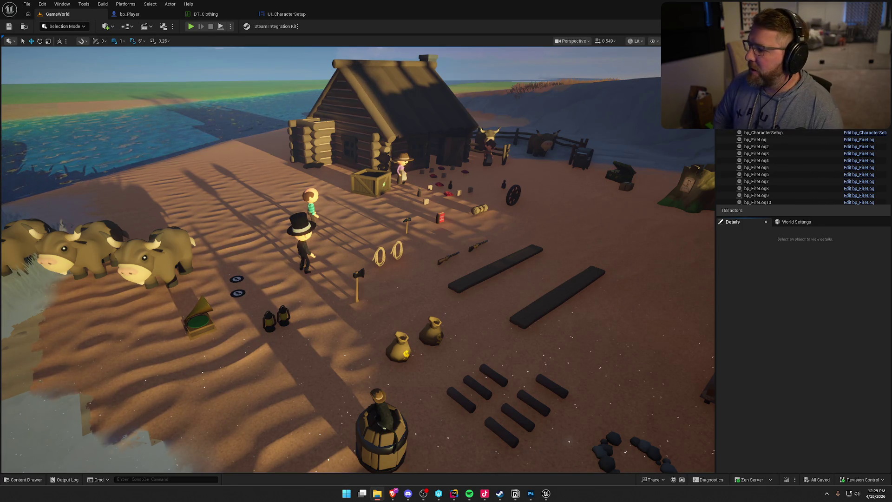
- Check the bonnet icon in Photoshop, then step through the DT_Clothing, UI_CharacterSetup, bp_Player and GameWorld tabs
click(530, 494)
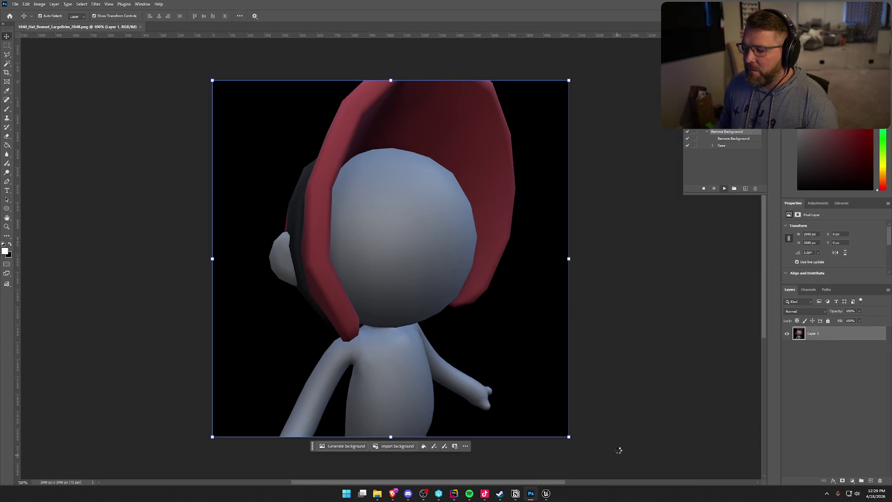
click(546, 493)
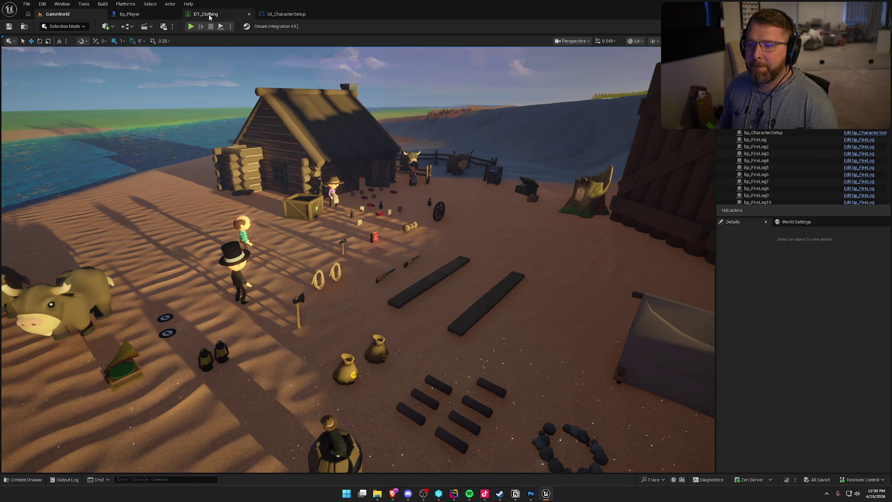
click(208, 15)
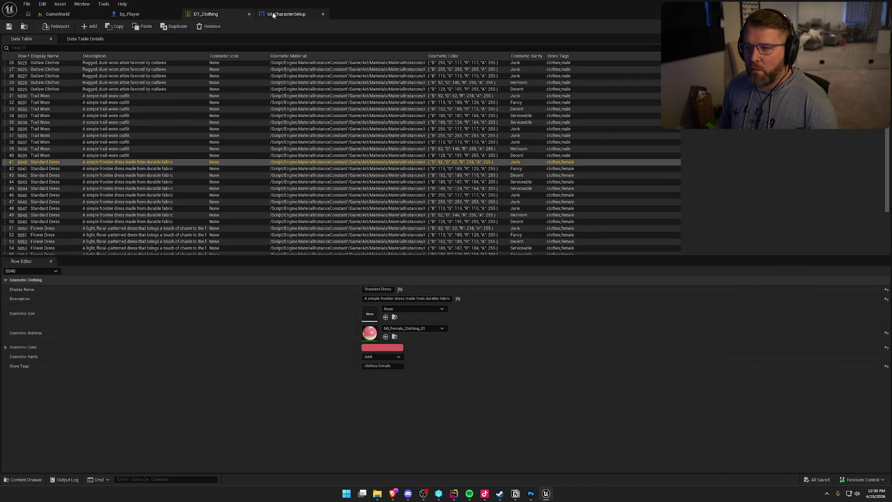
click(273, 14)
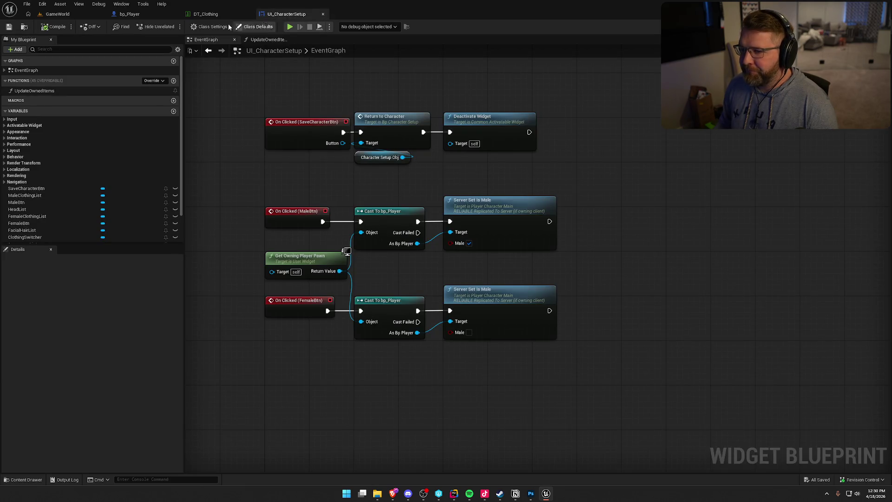
click(130, 14)
click(56, 13)
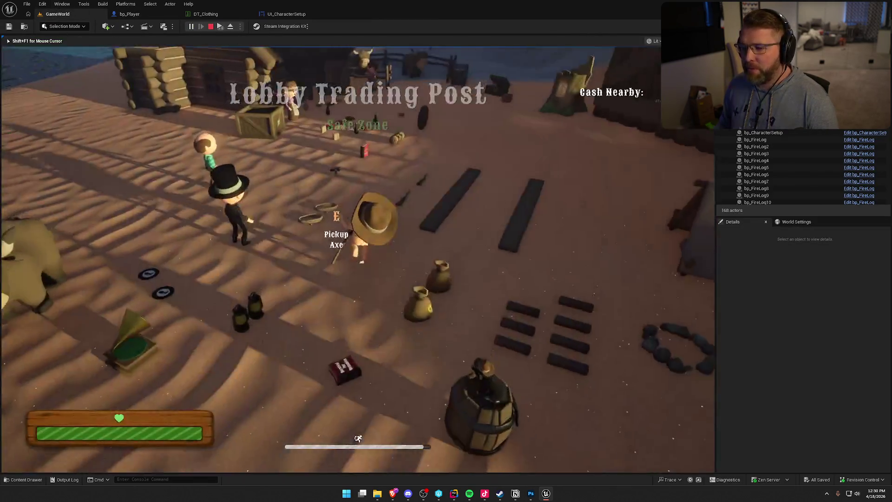
- Playtest switching to the female body at the wardrobe, stop play, and select the RowName statement in Rider
key(w)
key(e)
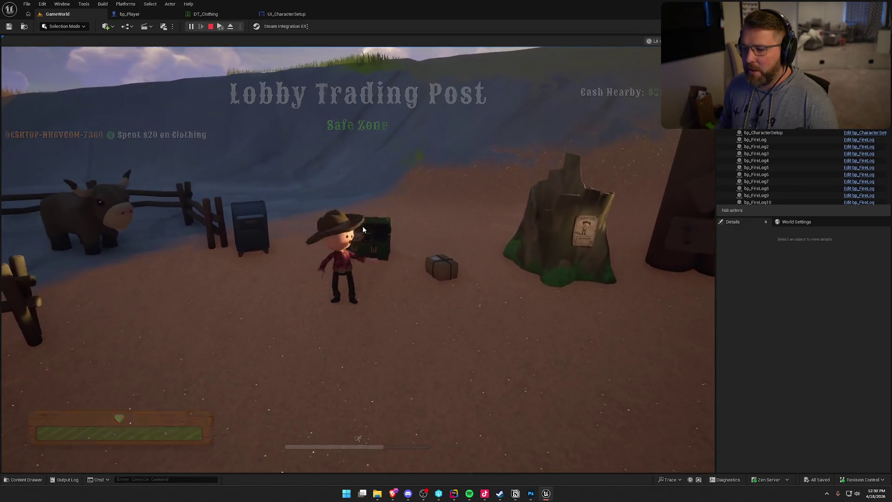
key(e)
click(385, 82)
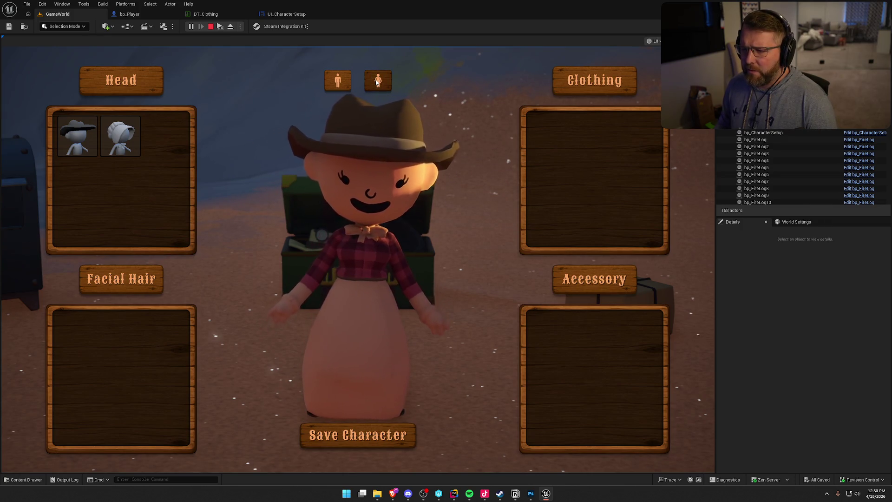
click(416, 161)
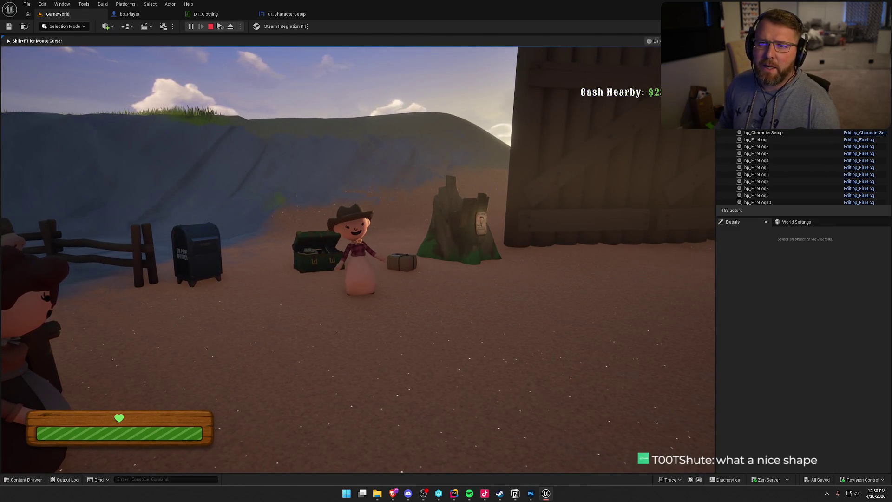
key(Escape)
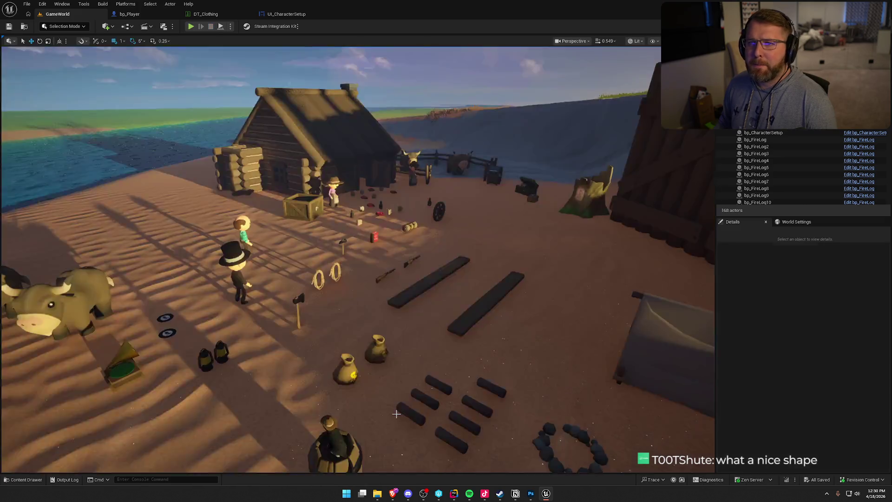
click(455, 494)
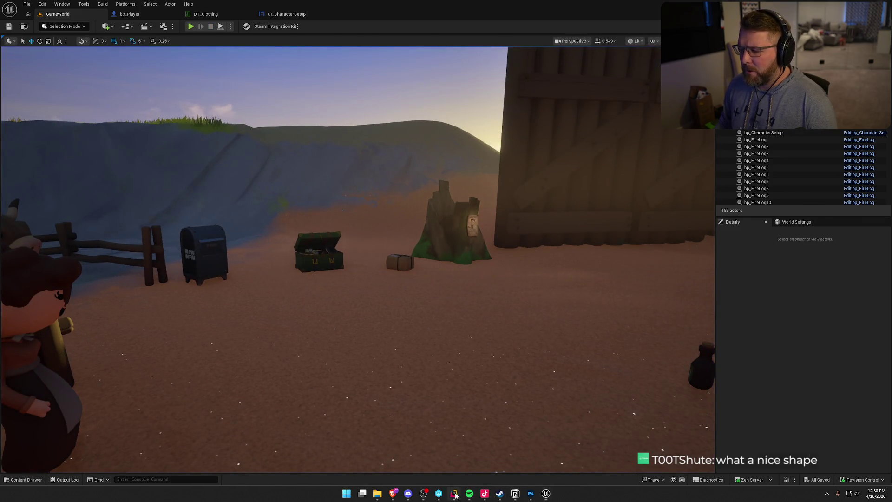
key(ctrl+w)
key(ctrl+w)
key(ctrl+w)
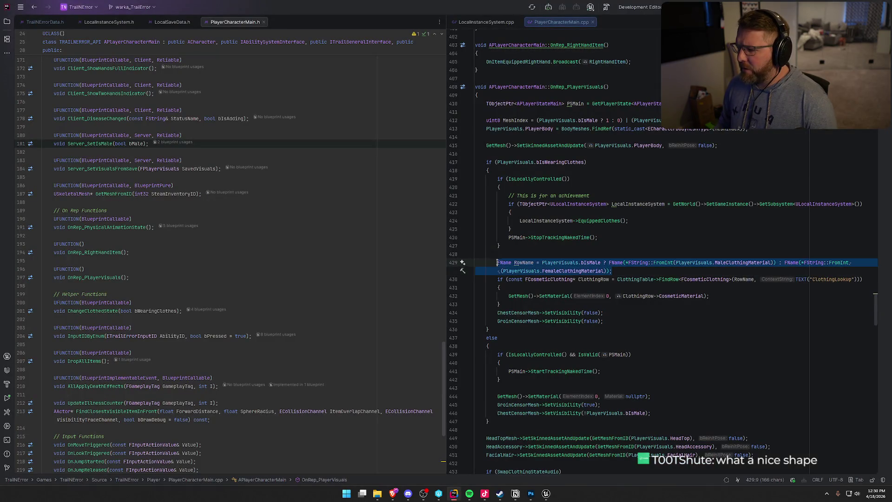
mouse_move(669, 296)
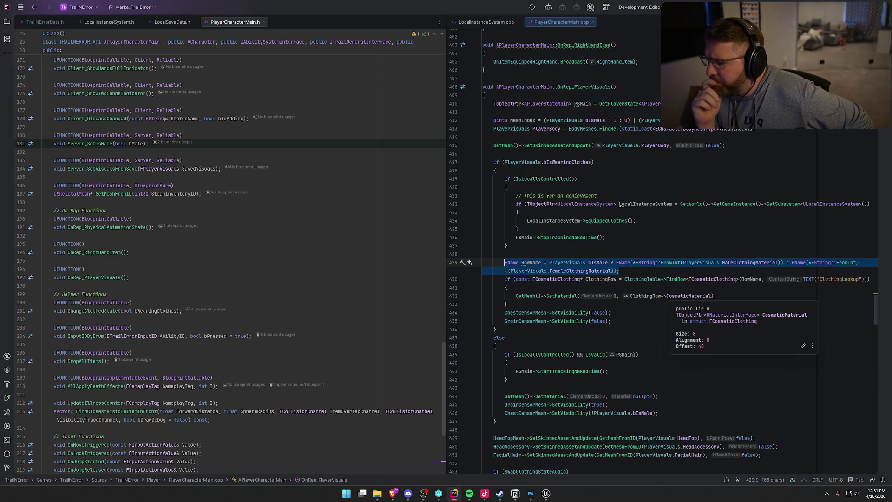
click(718, 295)
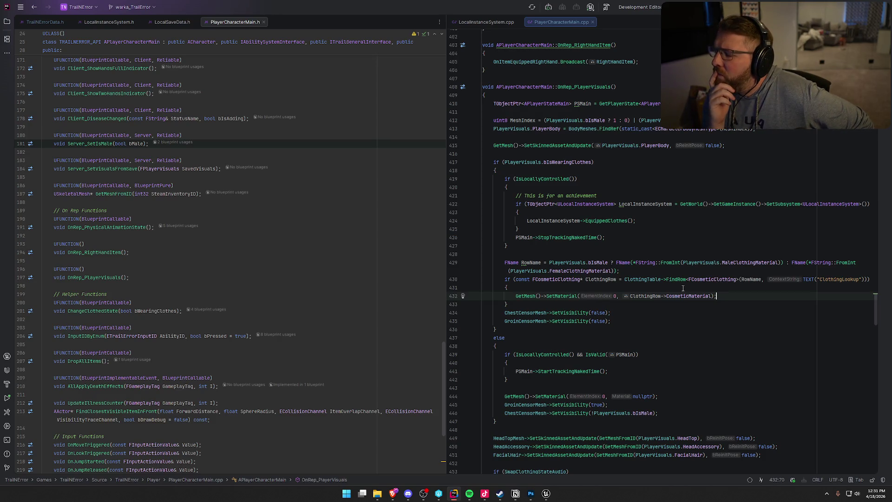
- After line 433, add an else block with UE_LOG(LogTrailNError, Warning, ...) for a missing clothing material row
click(530, 303)
text(else {)
key(Return)
text(UE_LOG(Loc)
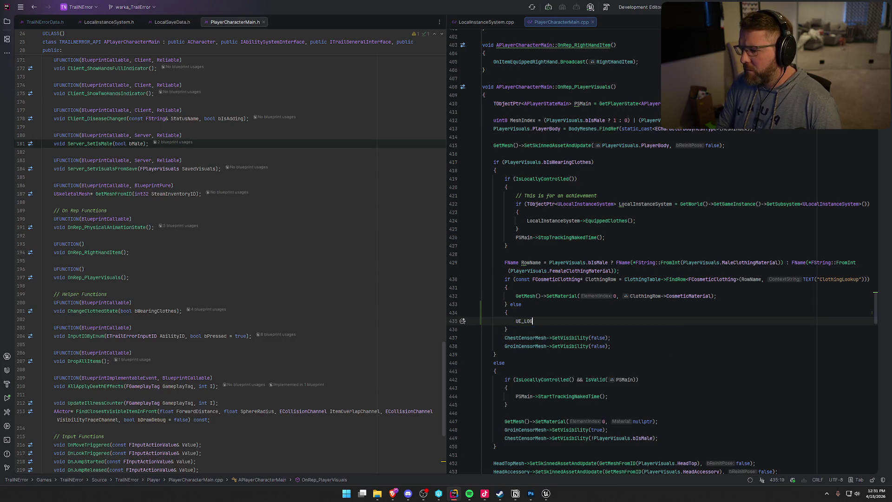
key(BackSpace)
text(gTrail)
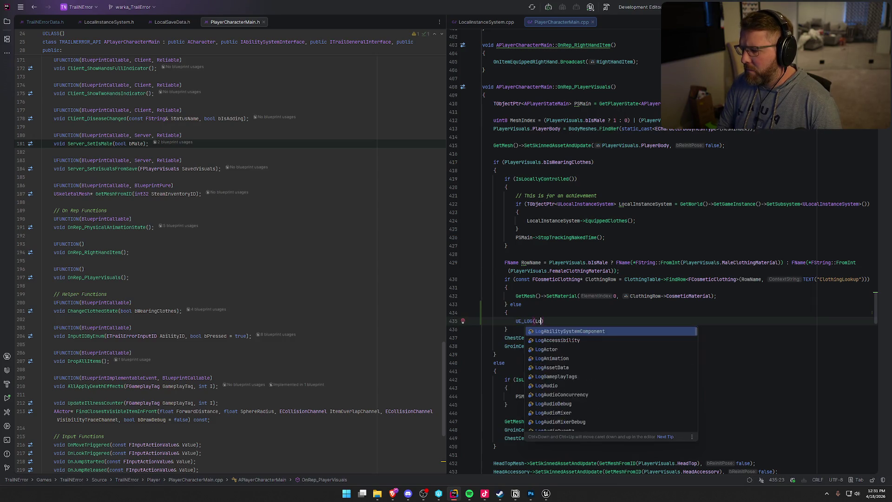
text(NError, Cou)
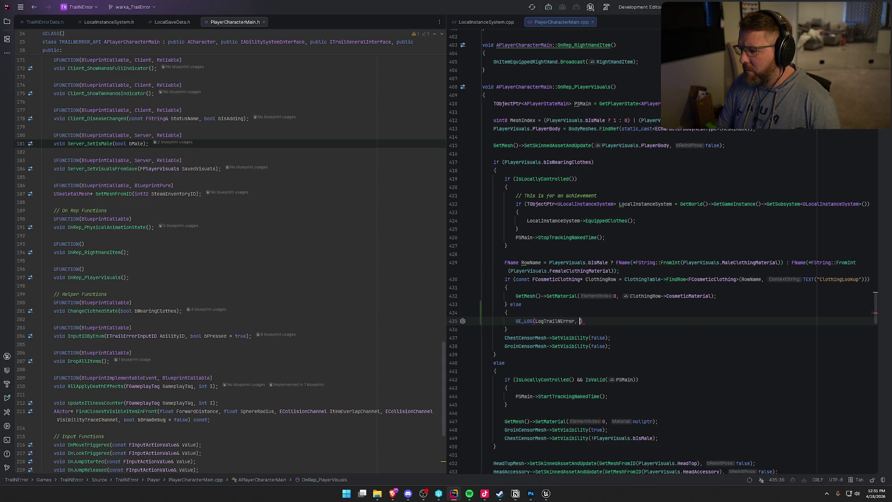
key(ctrl+space)
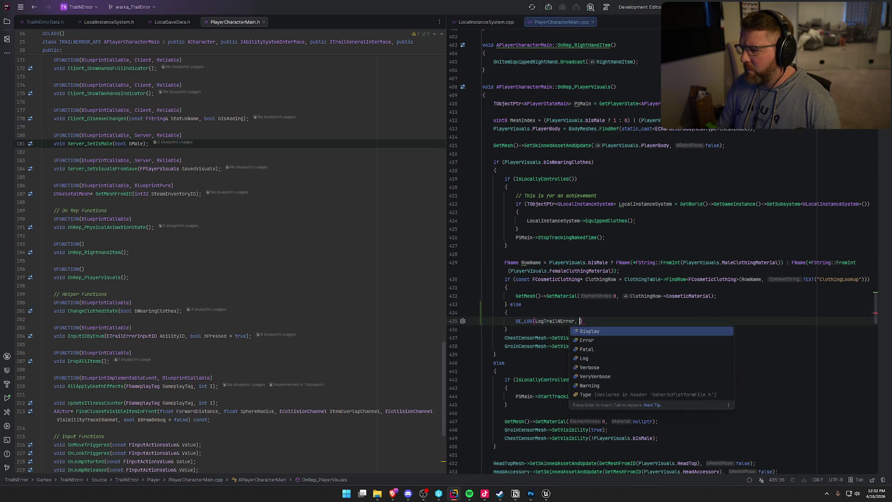
text(War)
key(Return)
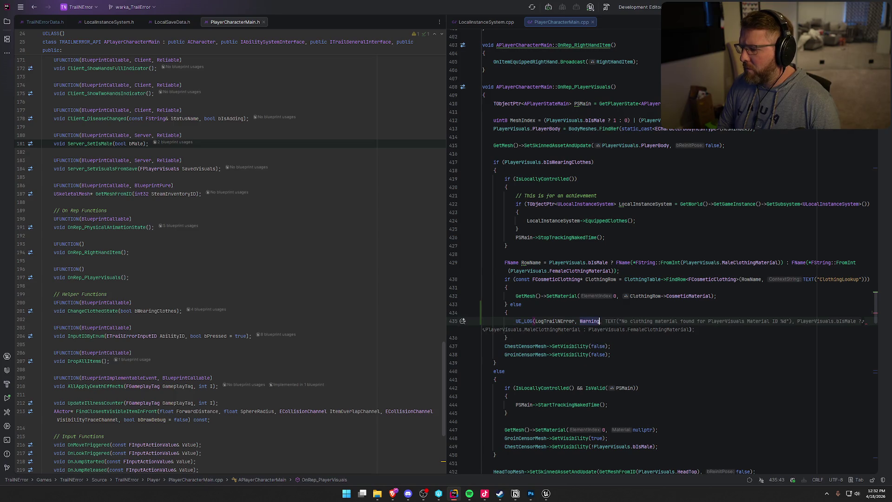
key(Tab)
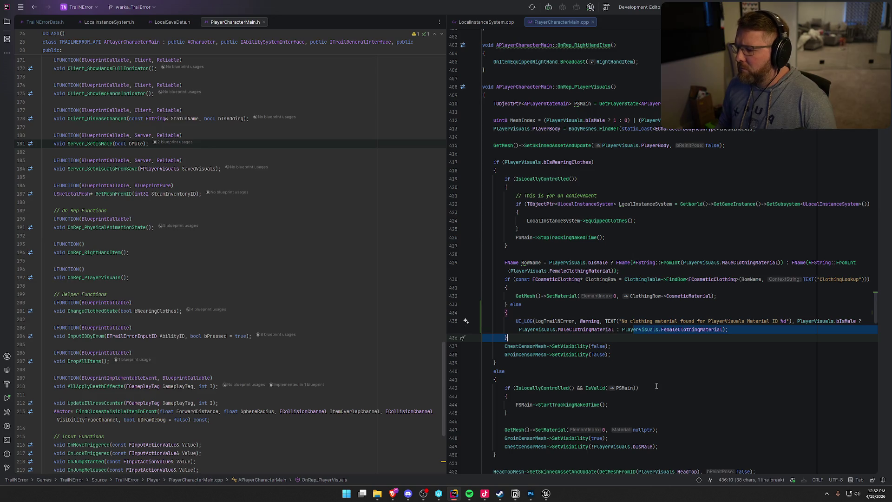
click(649, 361)
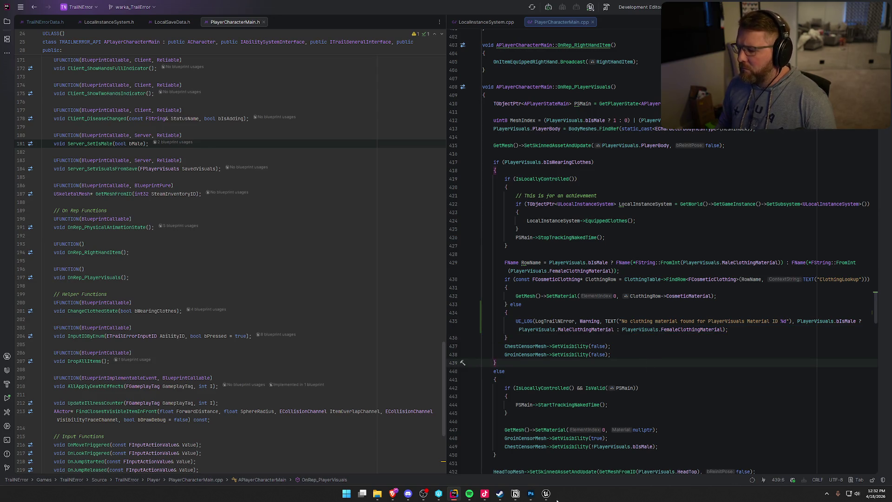
click(551, 495)
- Run a Live Coding recompile with Ctrl+Alt+F11 and follow the build log until the patch succeeds
key(ctrl+alt+F11)
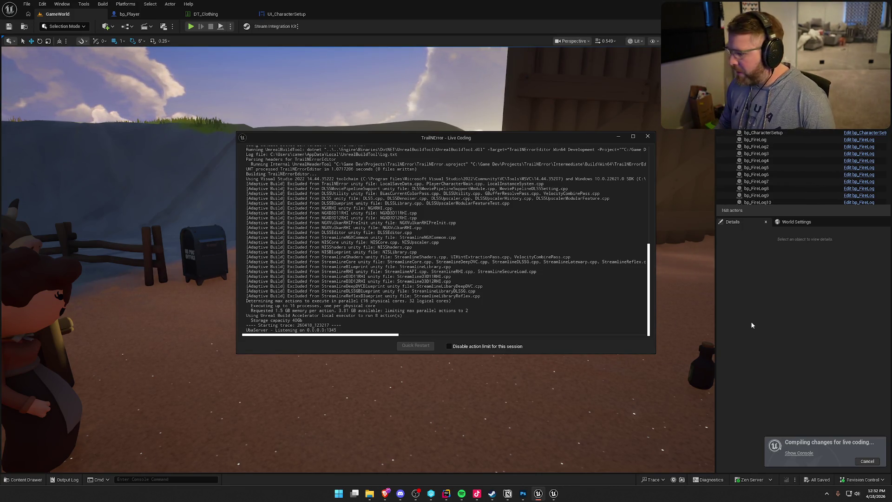
mouse_move(371, 495)
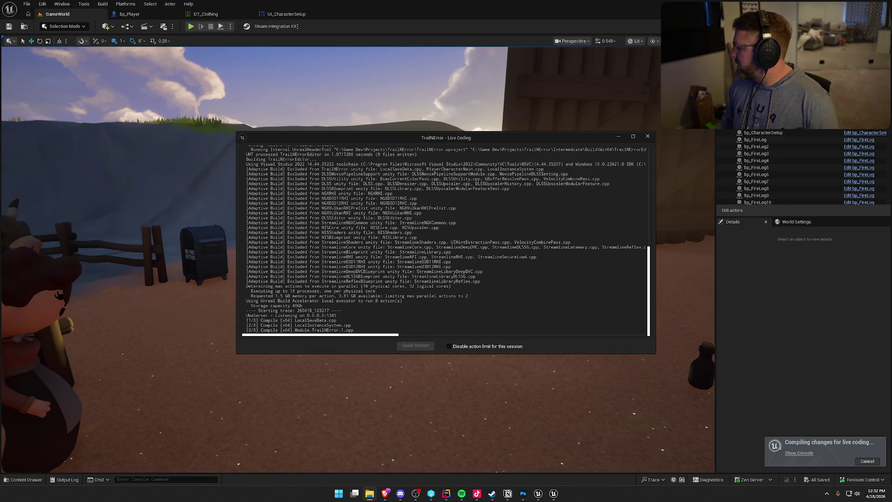
click(521, 497)
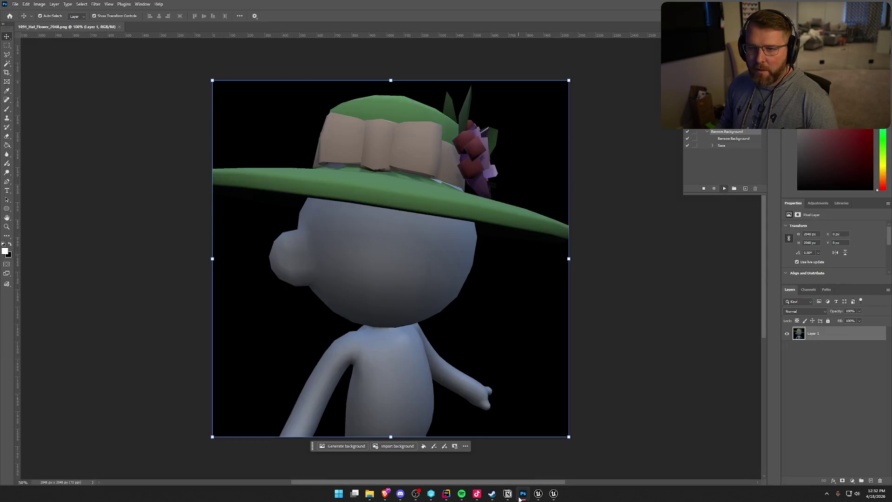
click(553, 496)
click(539, 495)
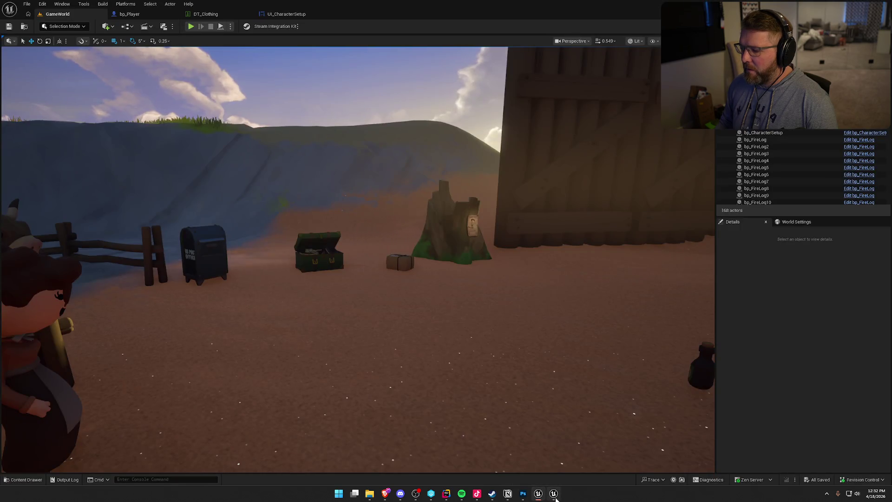
click(554, 496)
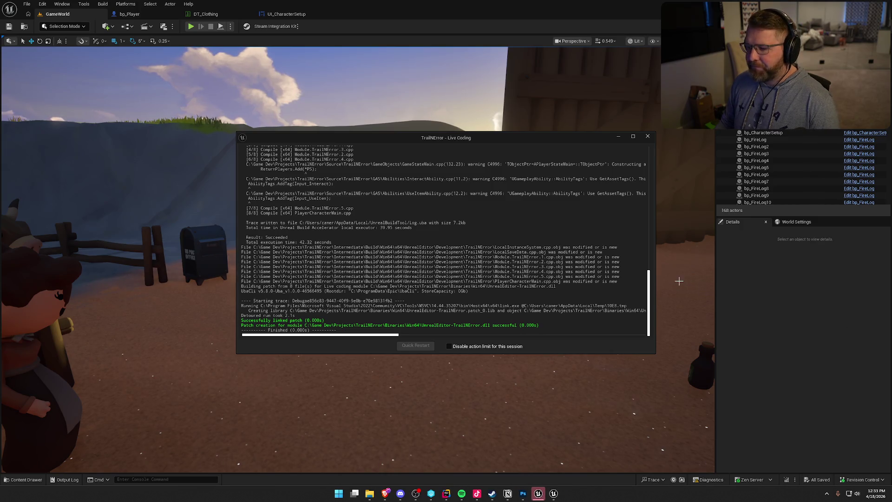
click(647, 137)
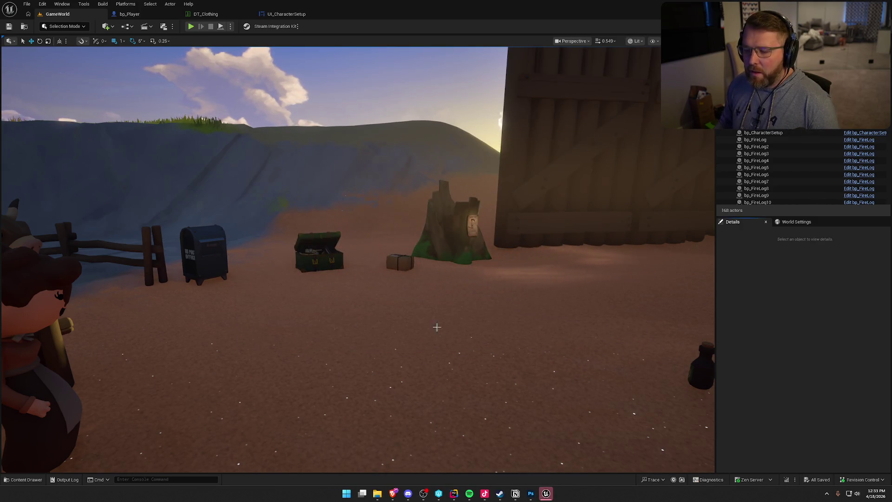
- Dock the Output Log, review the ensure and data race errors, clear it, and return to UI_CharacterSetup
click(64, 479)
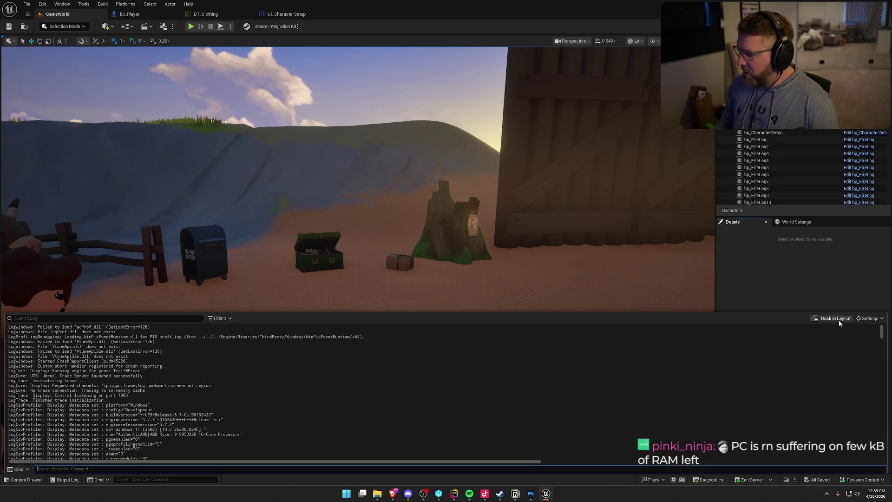
click(832, 321)
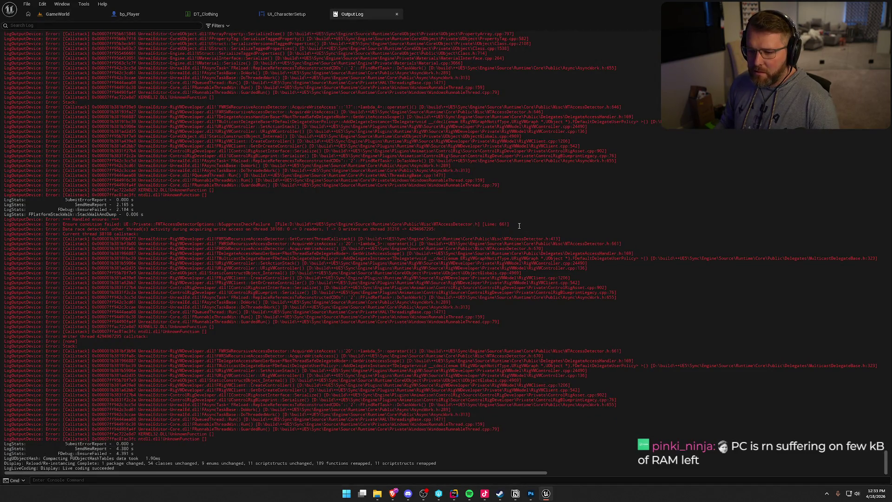
scroll(520, 226, up, 10)
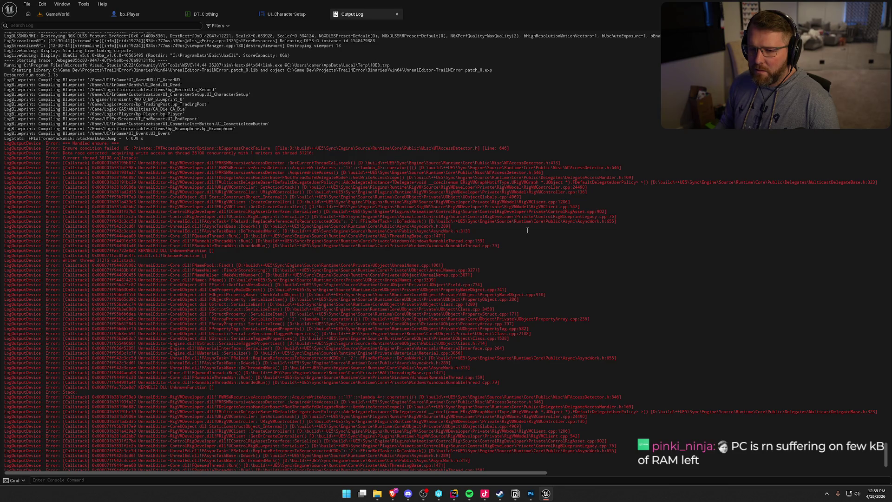
mouse_move(85, 151)
mouse_down()
mouse_move(179, 149)
mouse_move(172, 161)
mouse_move(119, 132)
mouse_up()
click(241, 103)
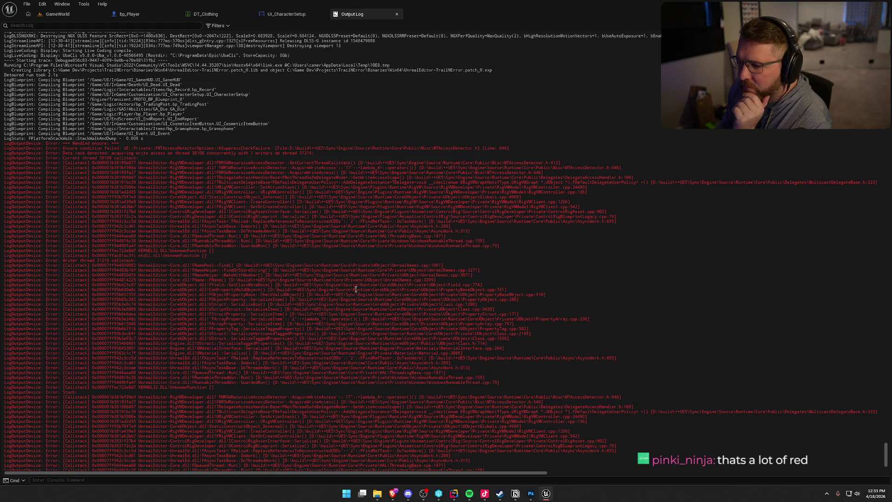
scroll(389, 318, up, 5)
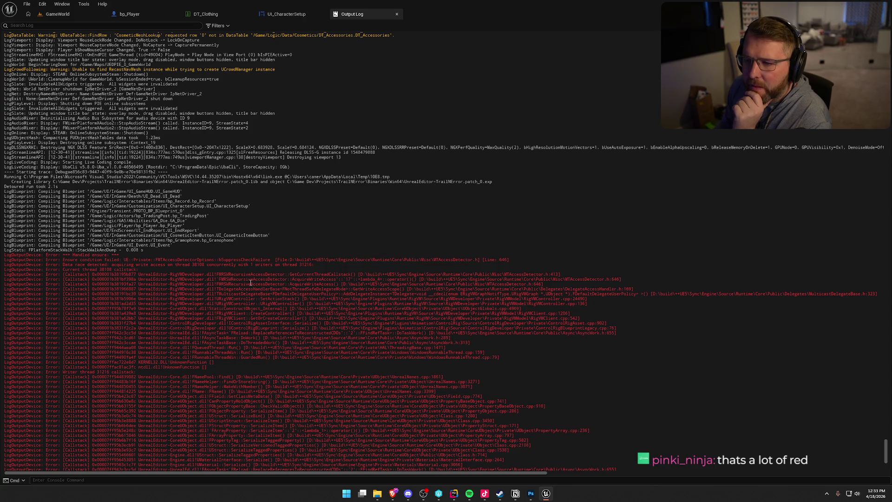
right_click(346, 106)
click(367, 188)
click(286, 14)
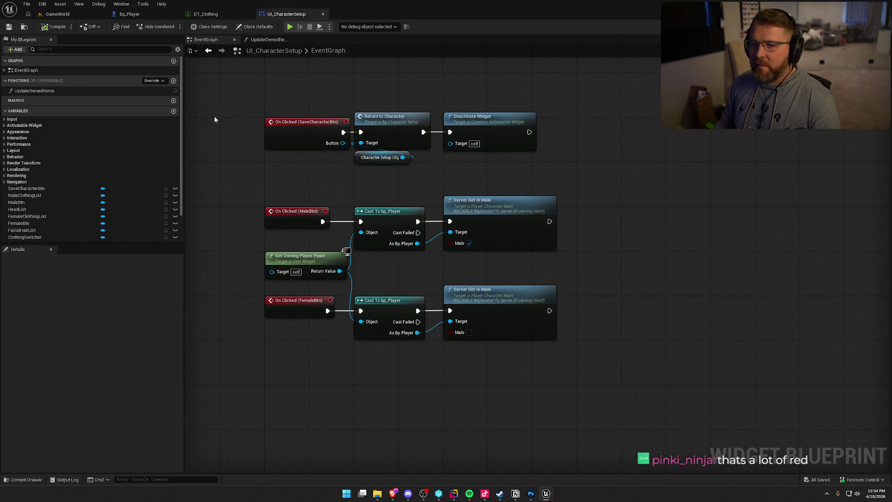
- Start play in GameWorld, sprint to the customization spot, and switch the character to the female body
click(59, 13)
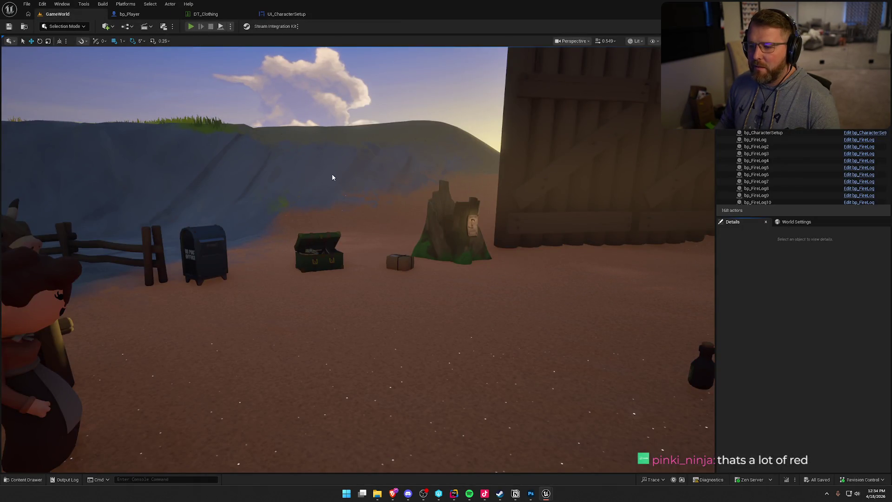
key(alt+p)
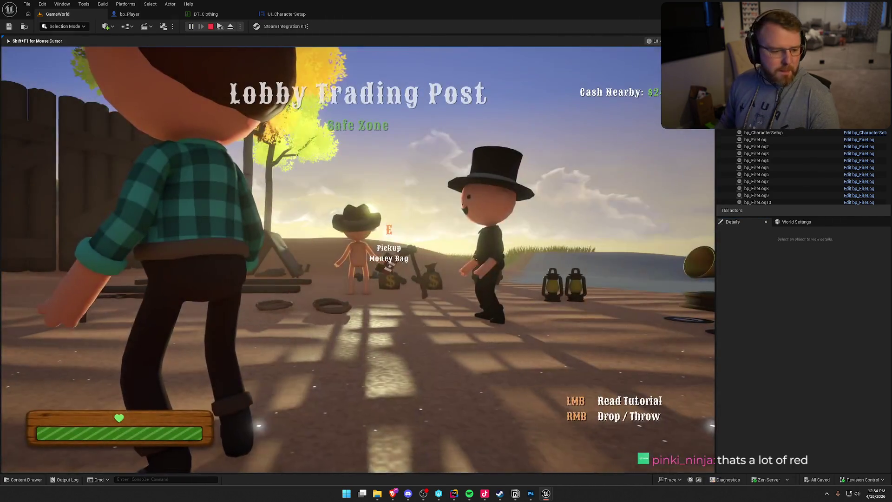
key(shift+w)
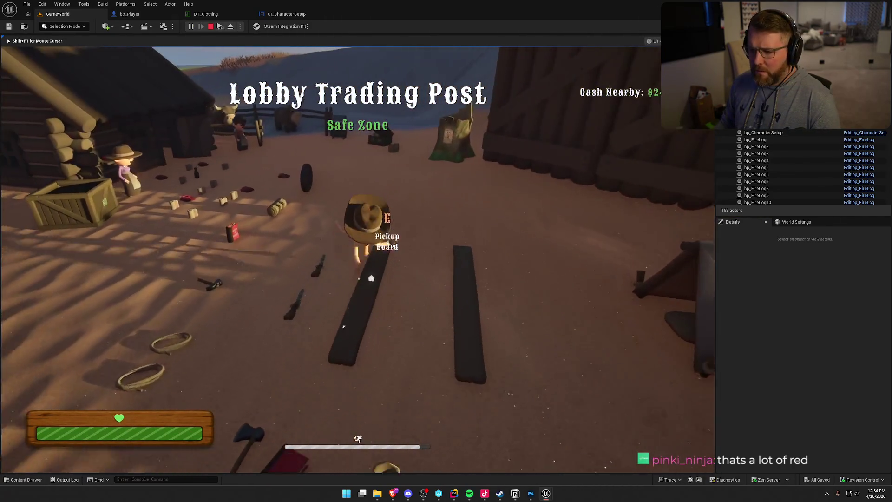
key(shift+w)
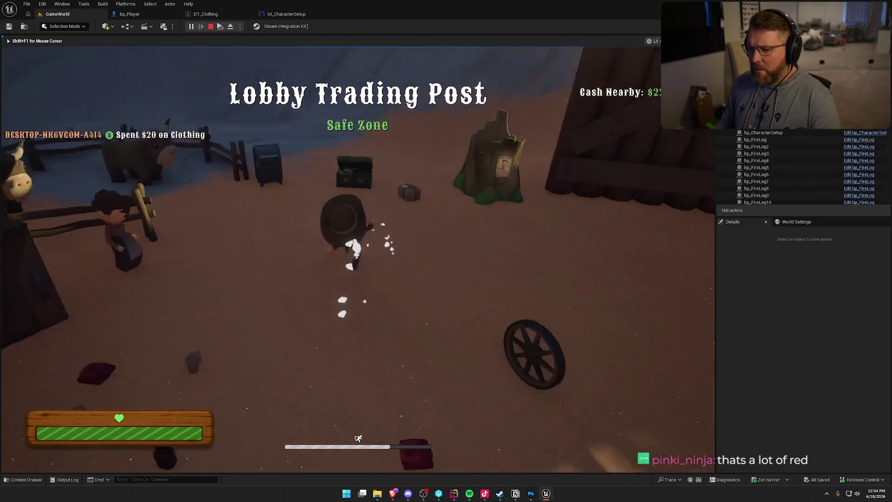
key(e)
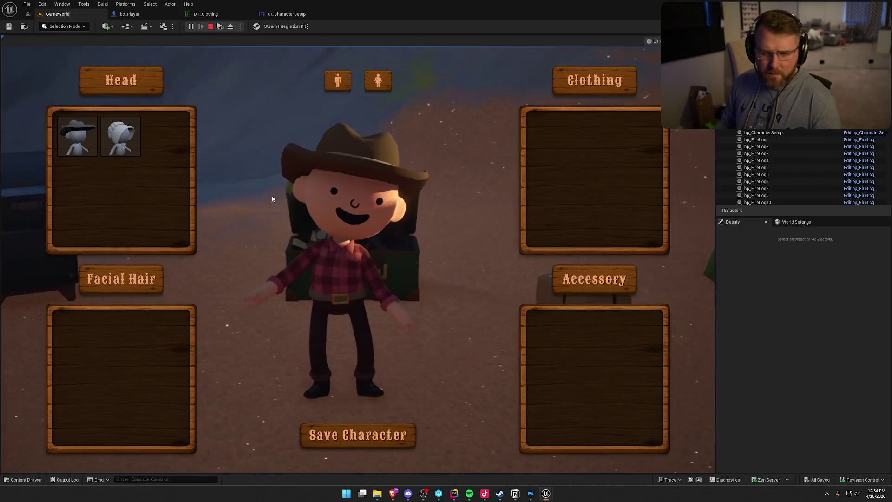
click(379, 81)
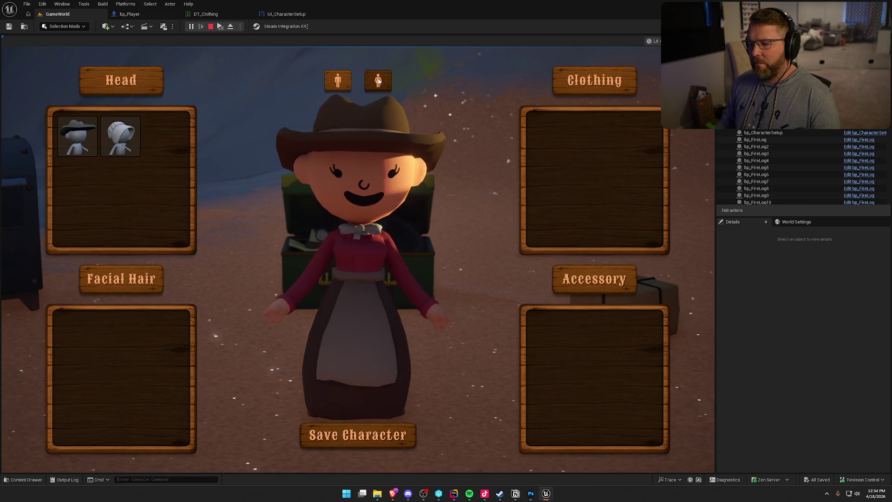
click(334, 435)
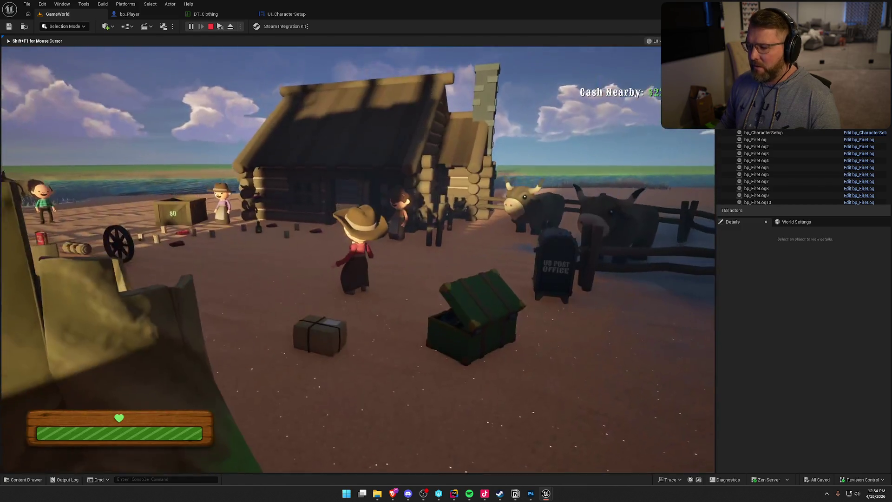
- Walk back to the chest, switch the character back to the male body, and stop play
key(w)
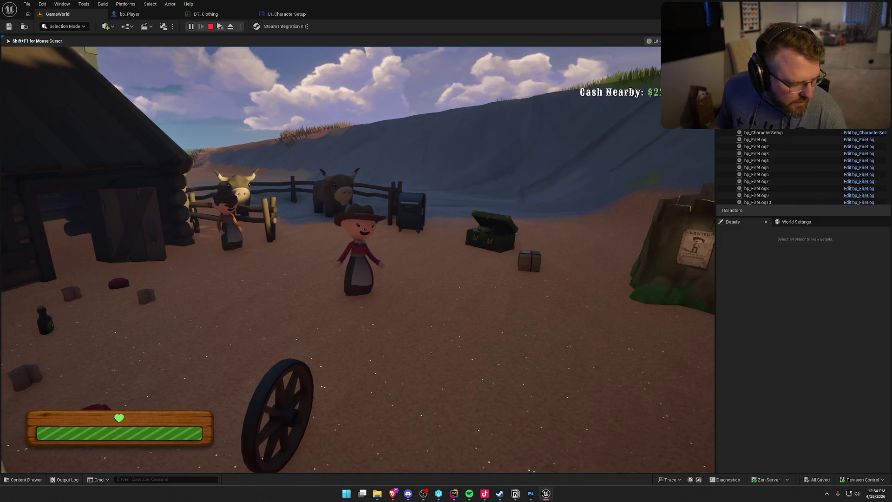
key(w)
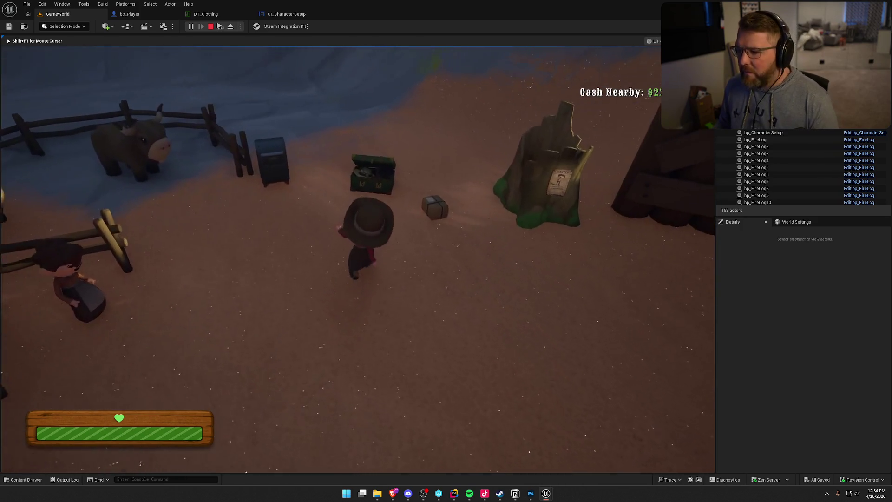
key(e)
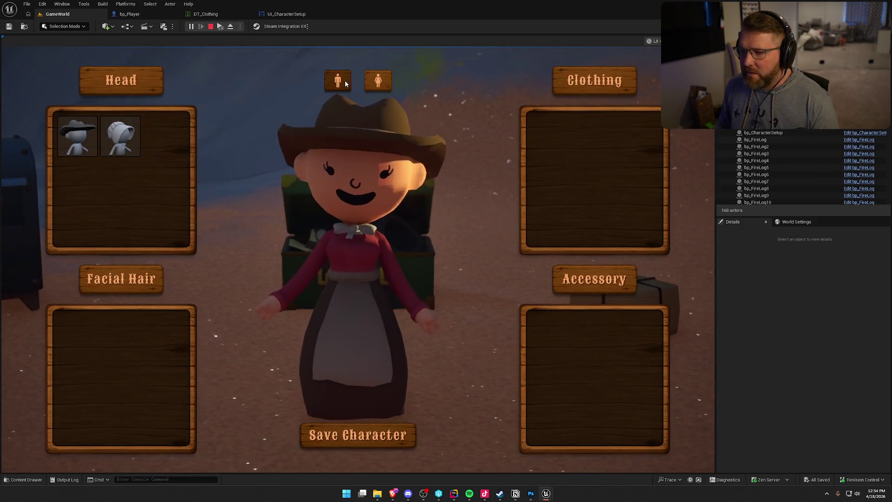
click(344, 82)
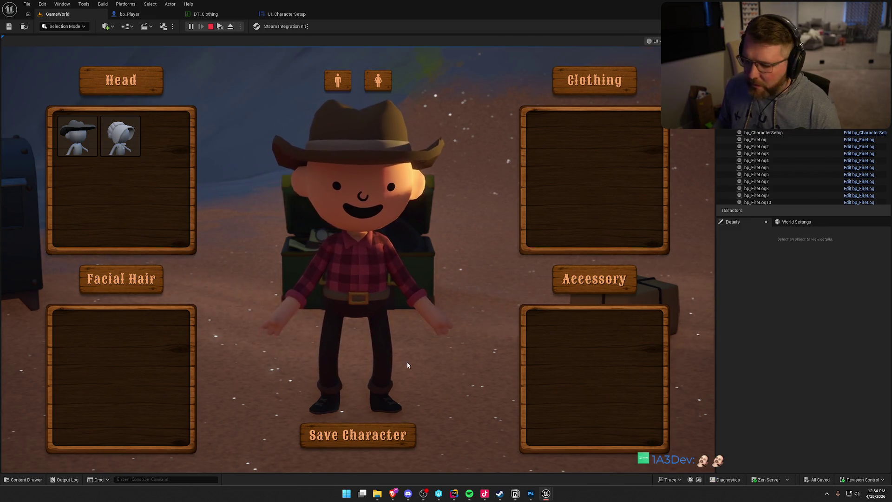
key(Escape)
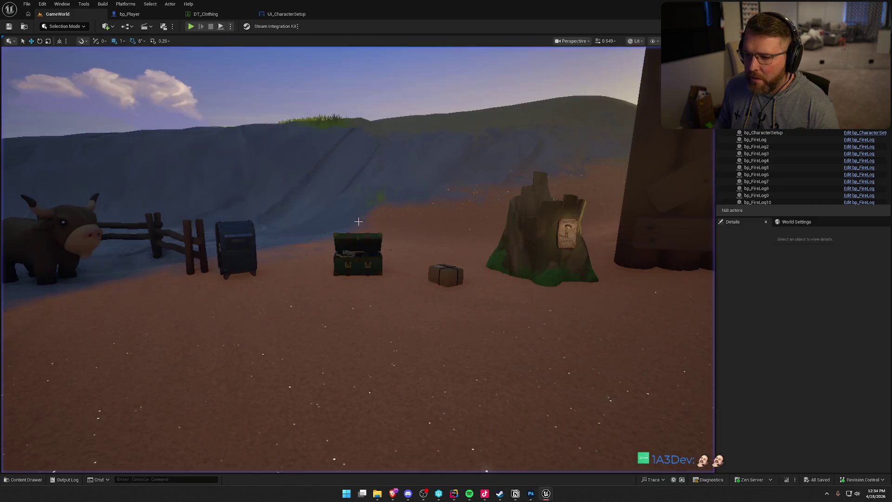
- In Rider, jump from the HeadTop mesh assignment to the GetMeshFromID definition
click(456, 495)
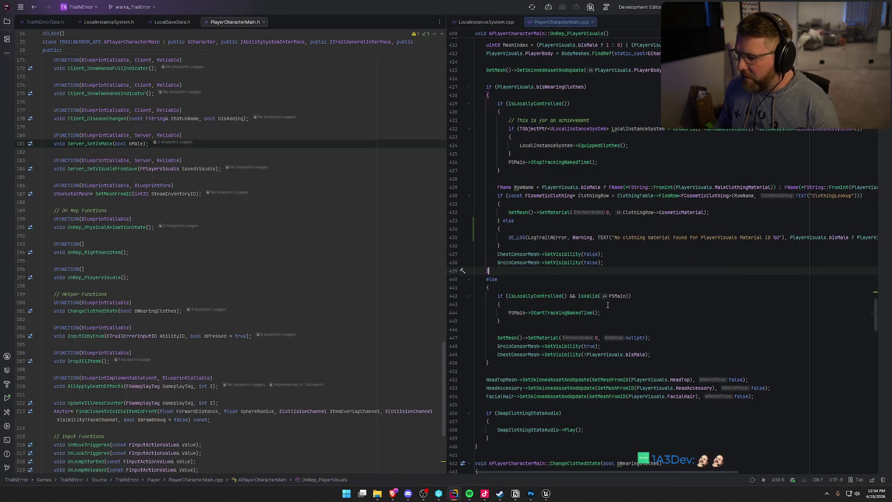
scroll(648, 285, down, 4)
click(641, 280)
key(End)
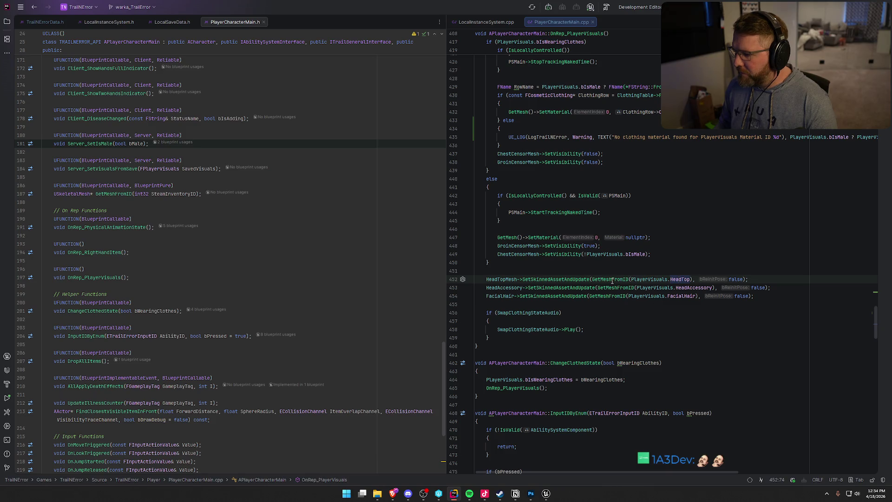
click(612, 280)
key(ctrl+b)
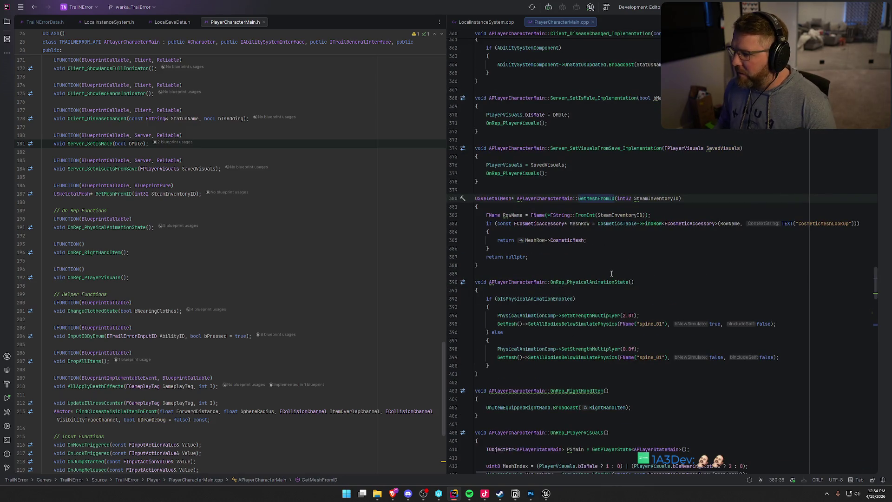
- At the top of GetMeshFromID, add 'if (SteamInventoryID == 0) { return nullptr; }'
click(650, 207)
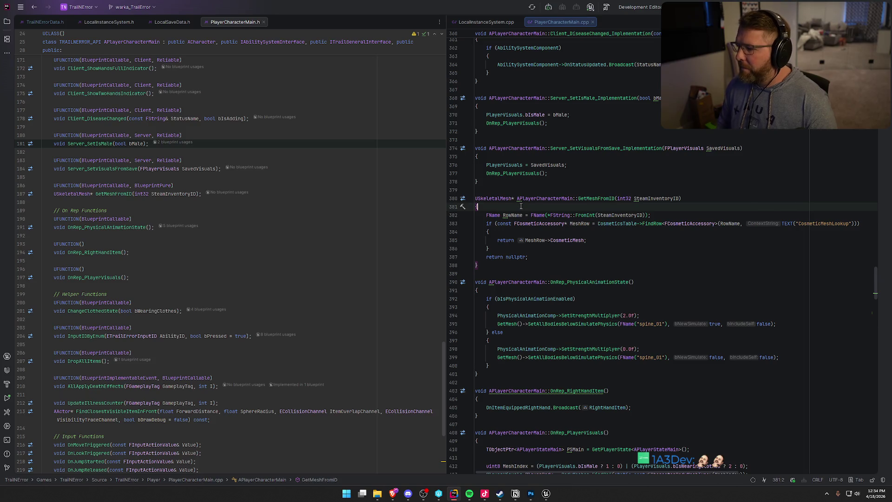
key(Return)
text(Steam)
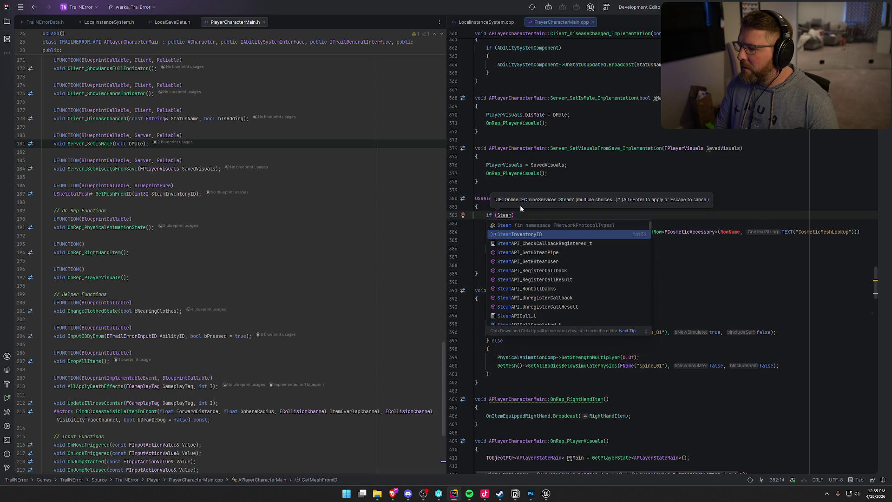
key(Return)
text(==)
scroll(520, 205, up, 3)
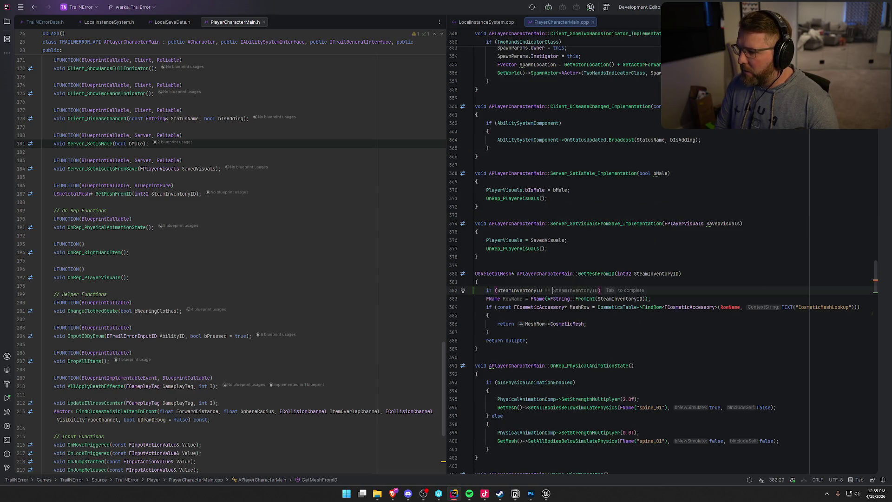
text(0))
key(Return)
text({)
key(Return)
text(retur)
text(n )
text(nullptr;)
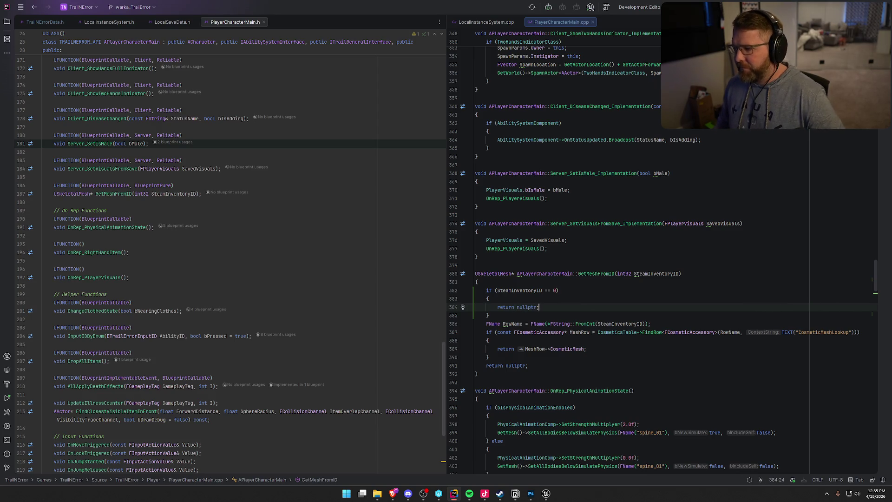
- Insert a blank line after the new if block
click(509, 319)
key(Return)
scroll(595, 314, down, 3)
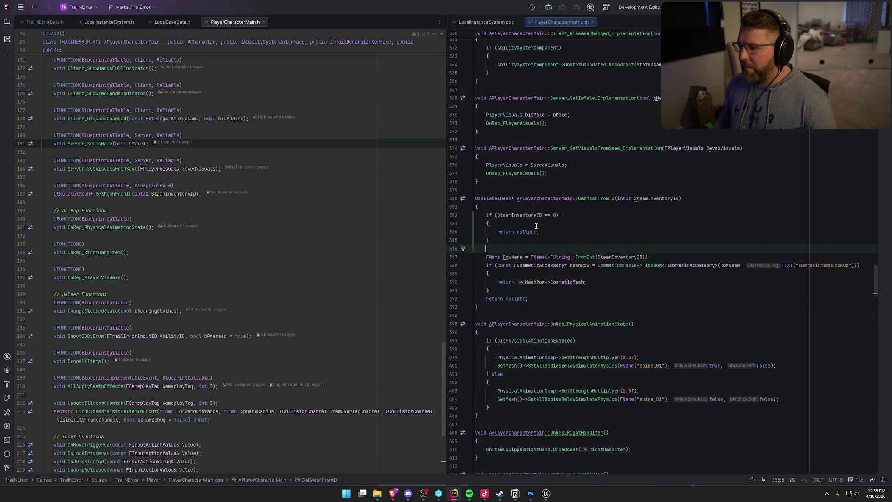
mouse_move(576, 484)
click(571, 459)
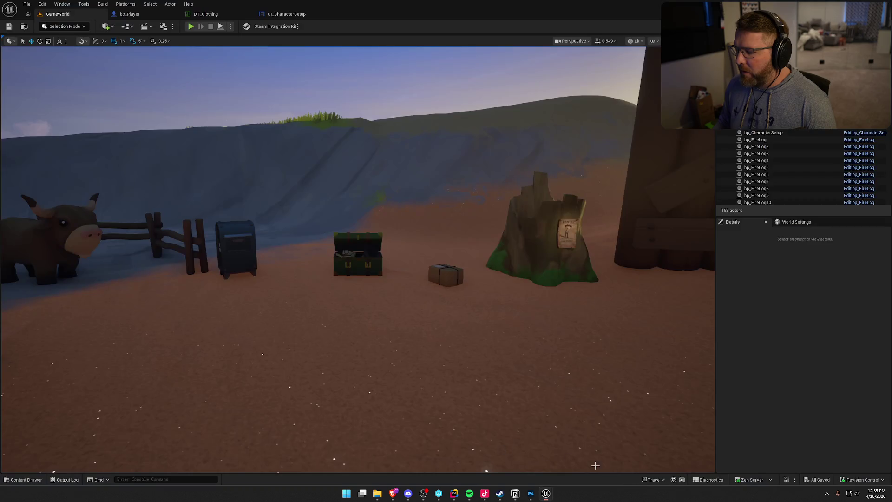
- Attempt a Live Coding recompile, close the failed build log, and go back to Rider
click(786, 480)
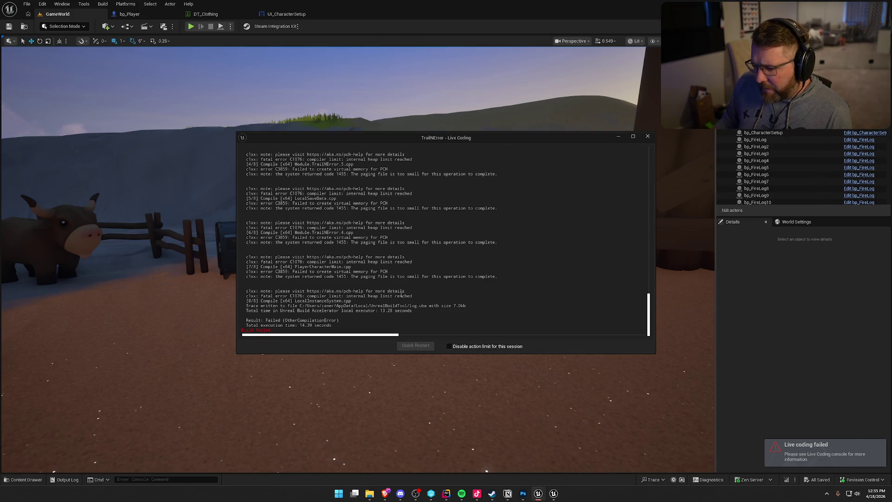
scroll(402, 294, down, 1)
click(647, 136)
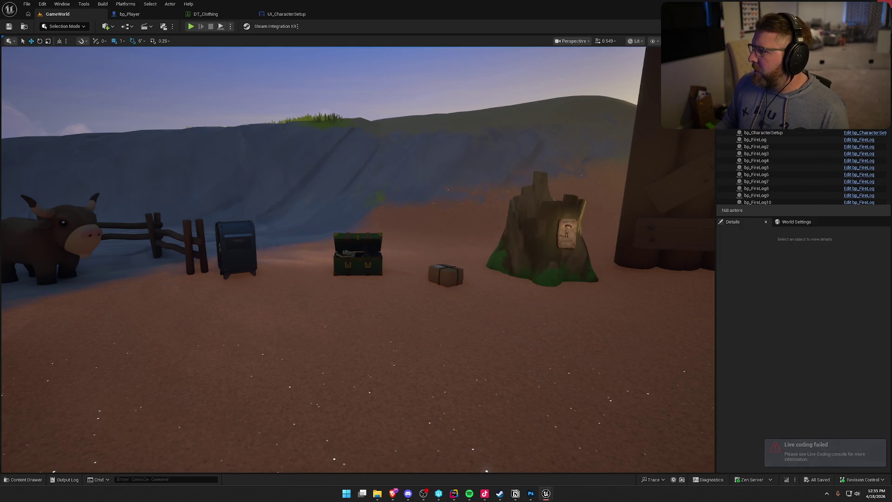
key(alt+Tab)
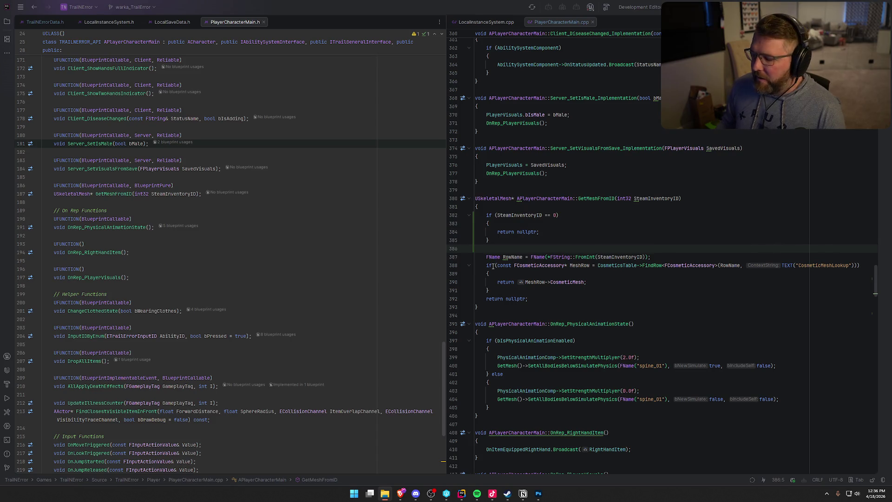
- Look over the hat icon render in Photoshop, then build the code project in Rider with Ctrl+Shift+B
click(539, 493)
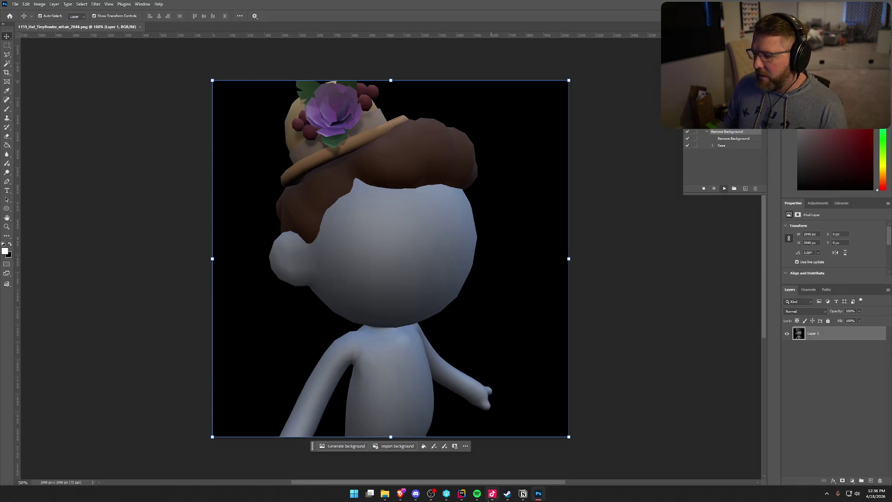
mouse_move(461, 494)
click(501, 445)
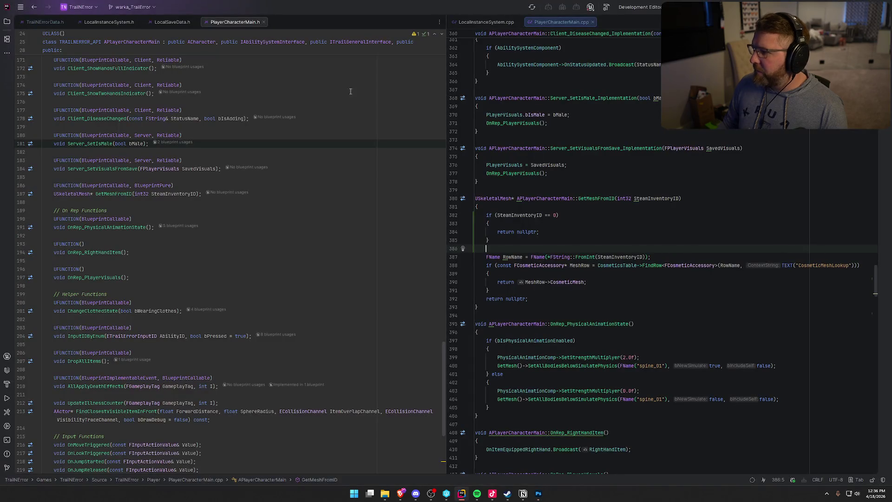
key(ctrl+shift+b)
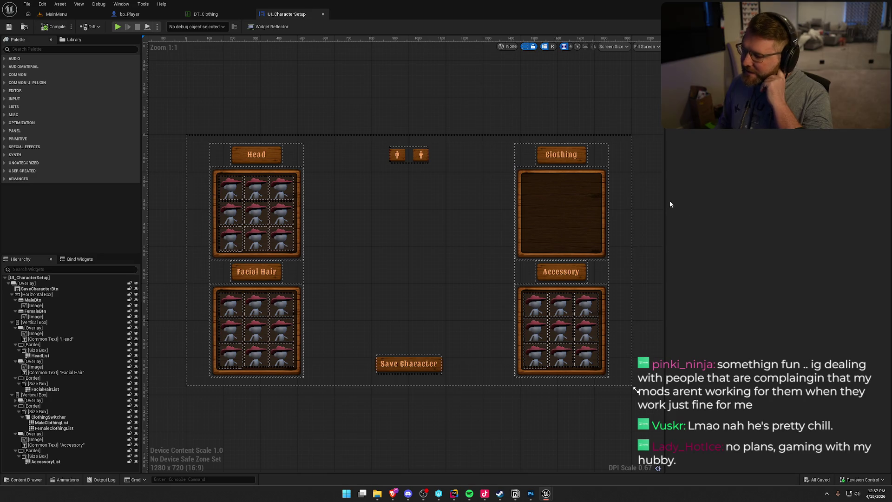
- Open the GameWorld map from the Content Drawer's Maps folder and start a play-in-editor session
key(ctrl+space)
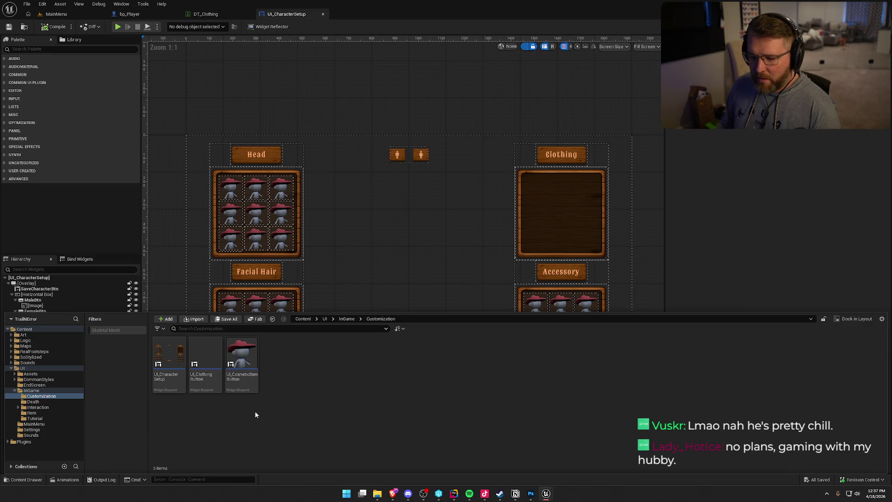
click(25, 346)
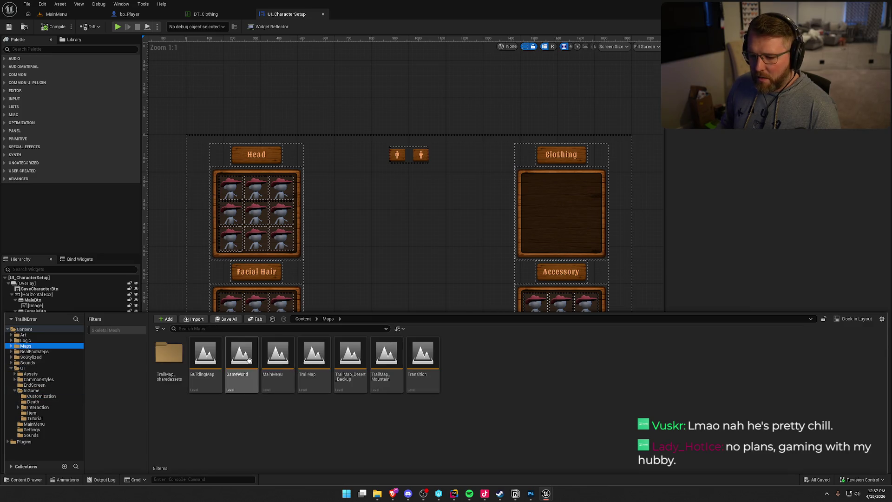
double_click(241, 356)
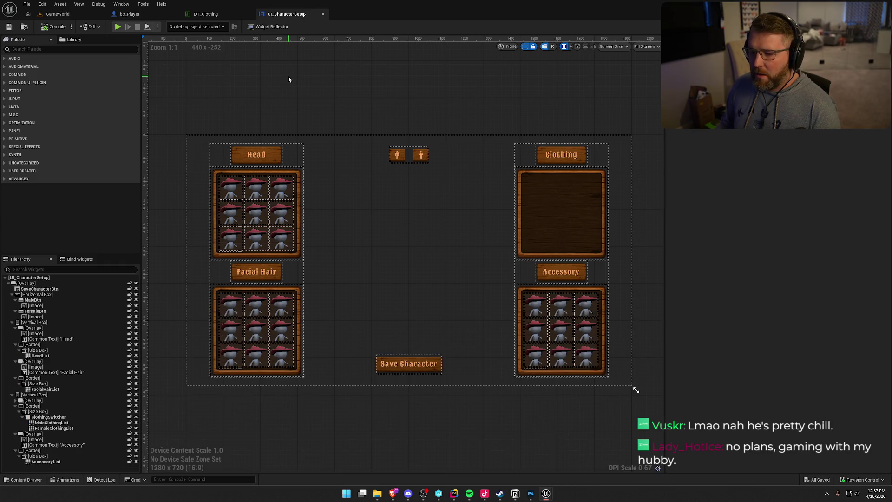
click(65, 14)
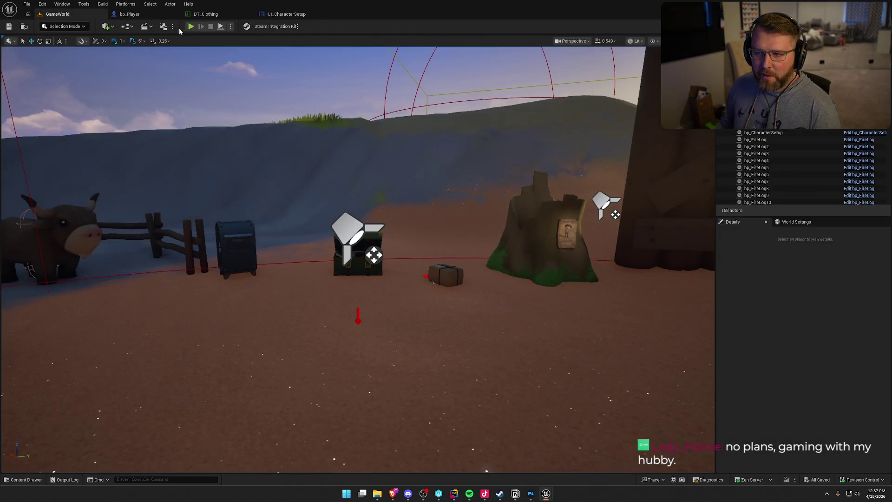
click(191, 27)
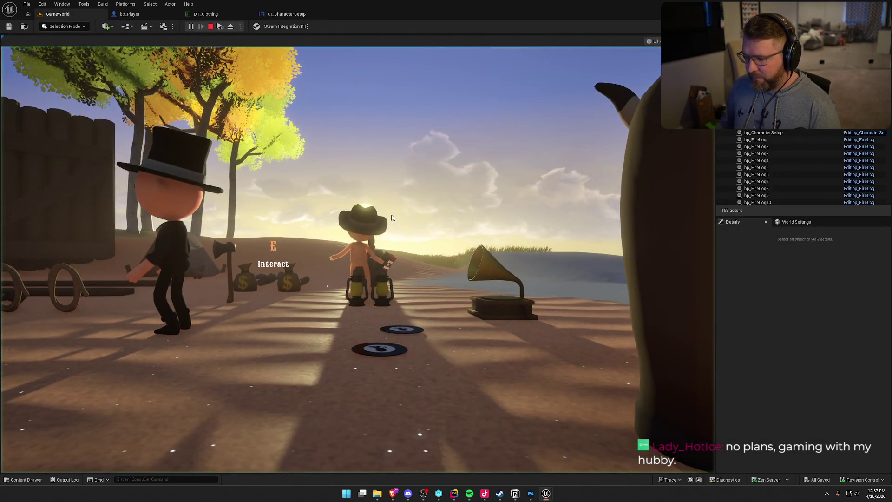
- Walk and run the character across the yard to the chest and open the customization menu
key(shift+w)
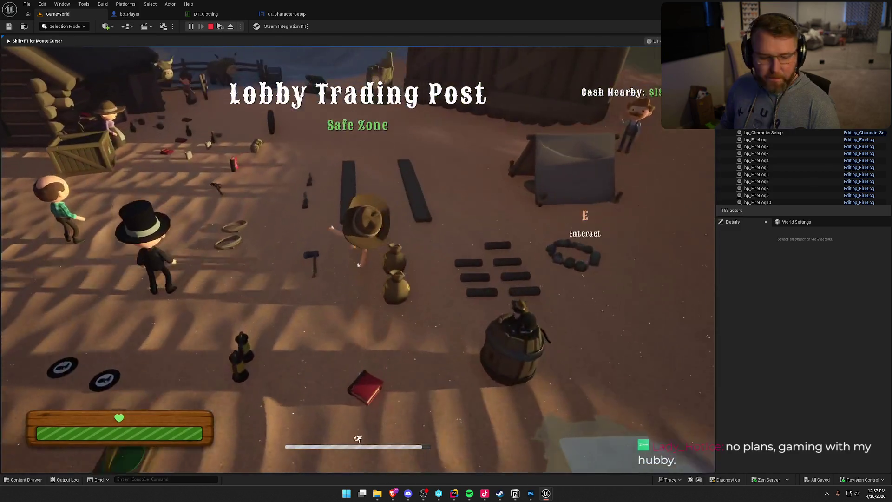
key(w)
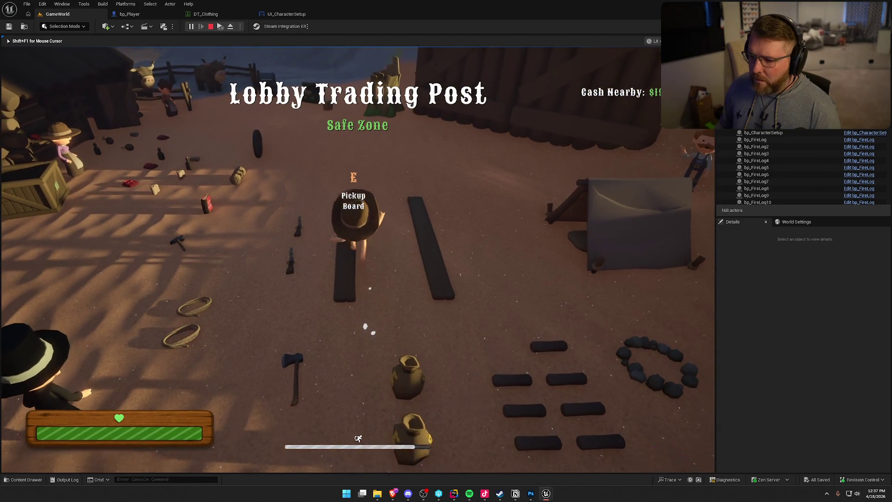
key(shift+w)
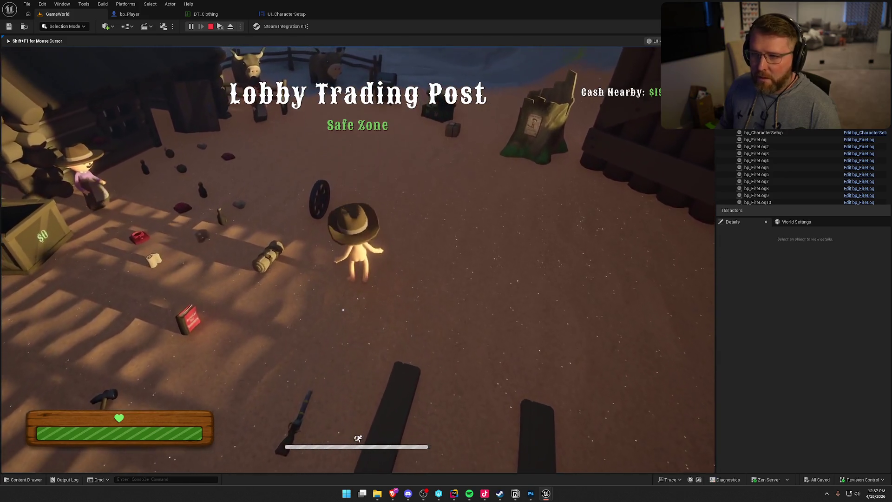
key(w)
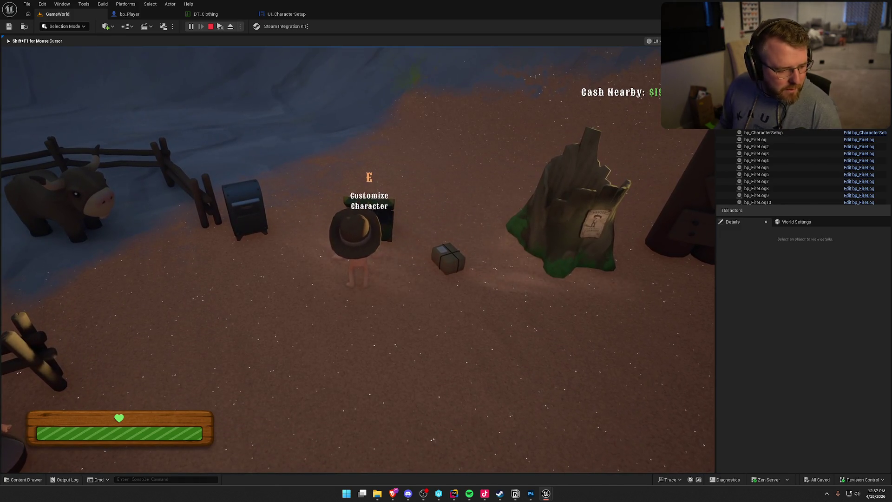
key(e)
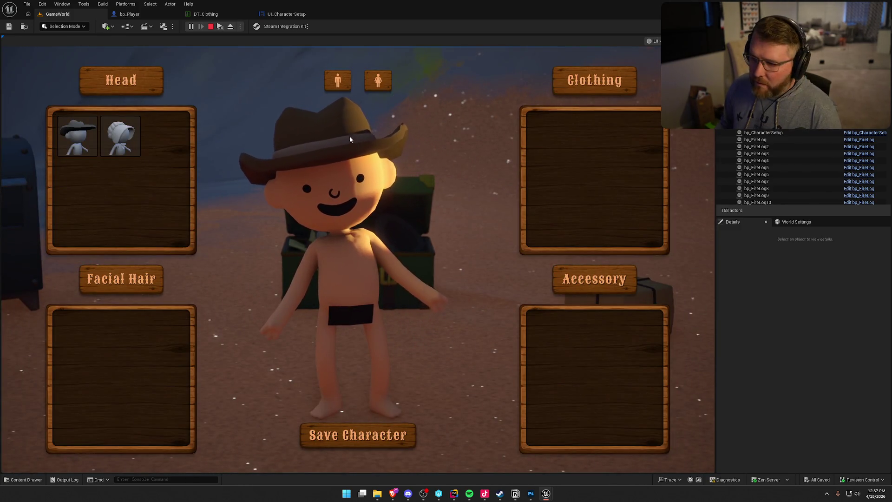
- Toggle female, male, then female body, save the character, stop play, and return to Rider
click(380, 81)
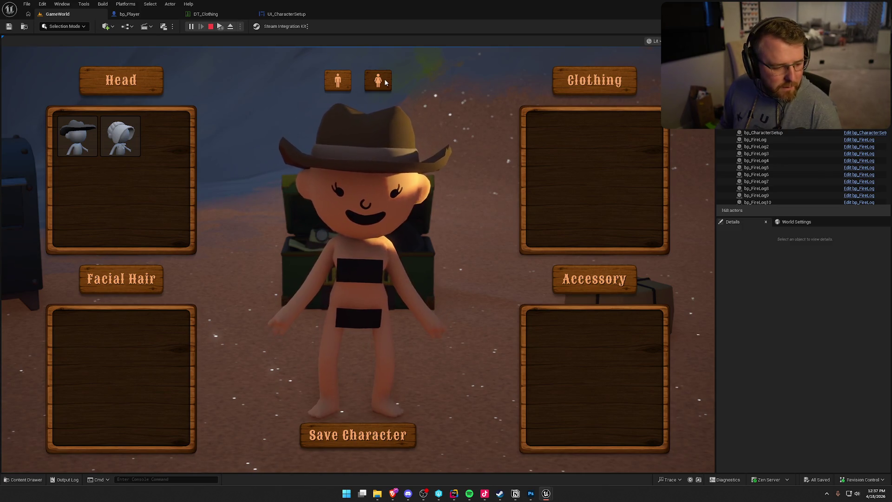
click(336, 79)
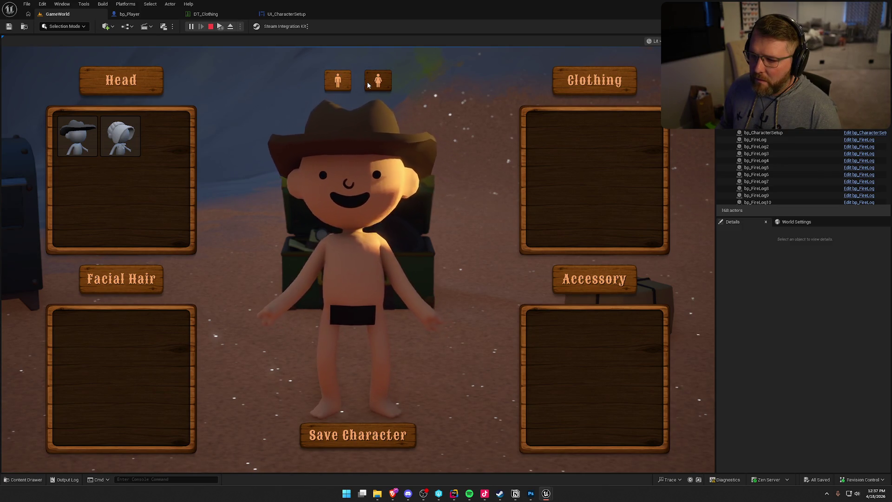
click(377, 81)
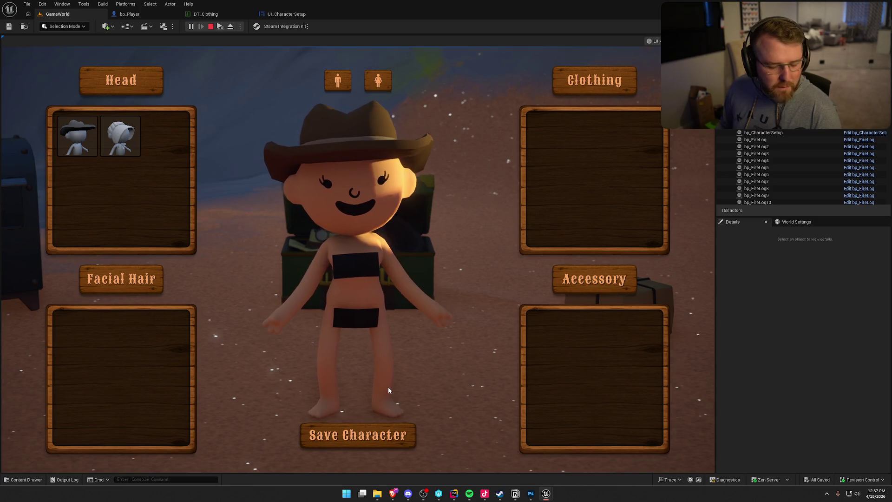
click(366, 442)
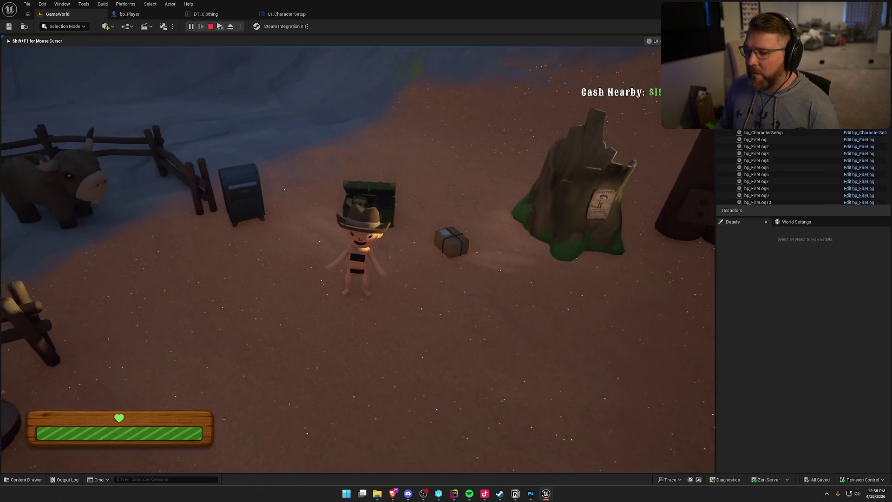
key(Escape)
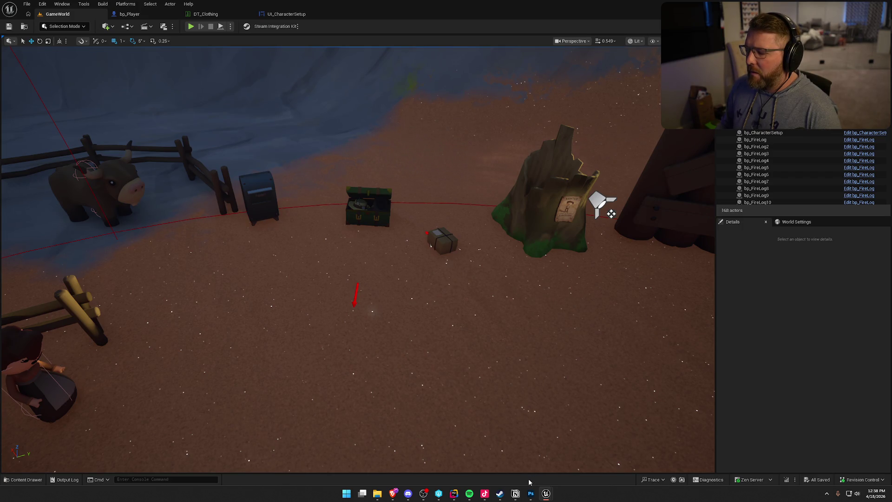
click(454, 494)
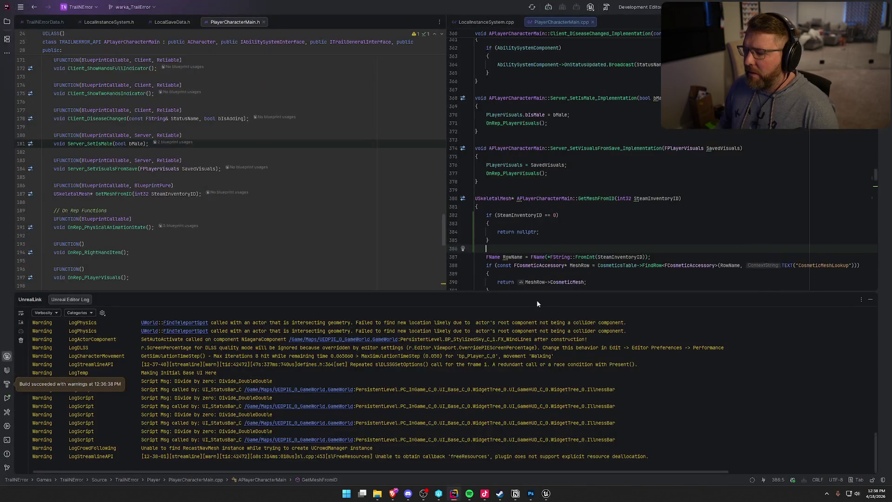
- Hide the build log and jump to the OnRep_PlayerVisuals definition in PlayerCharacterMain.cpp
click(871, 300)
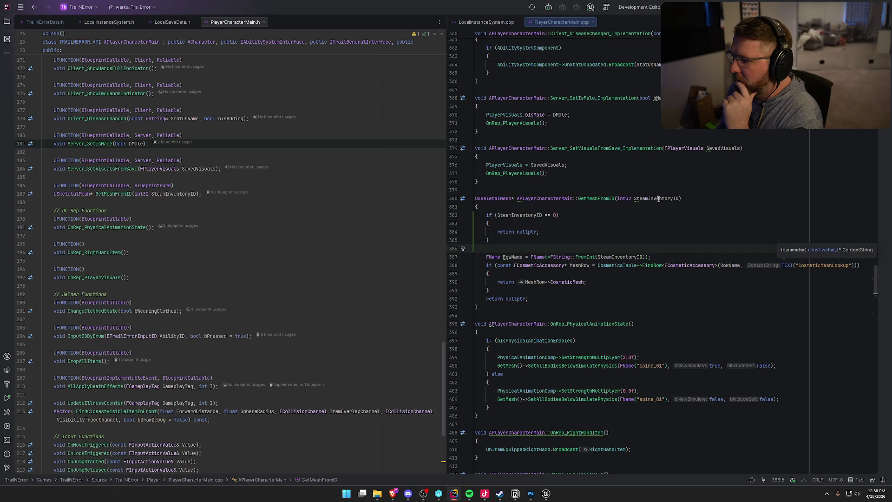
click(711, 199)
scroll(714, 215, up, 3)
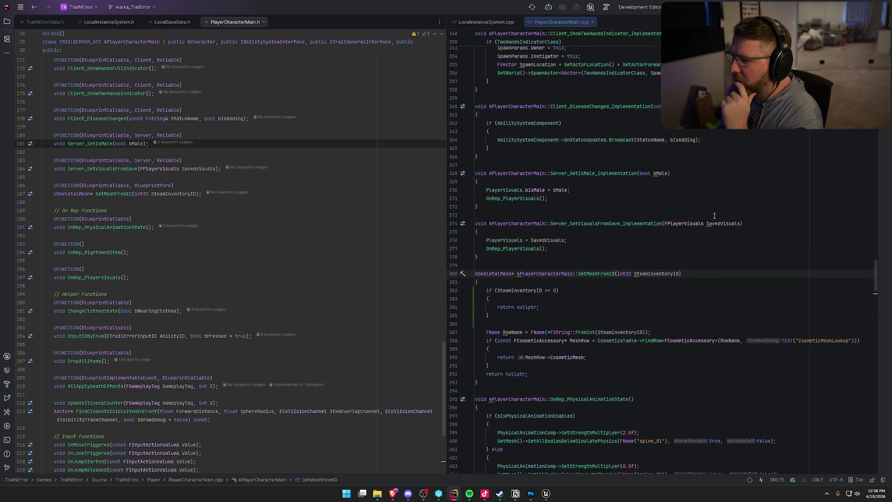
click(521, 198)
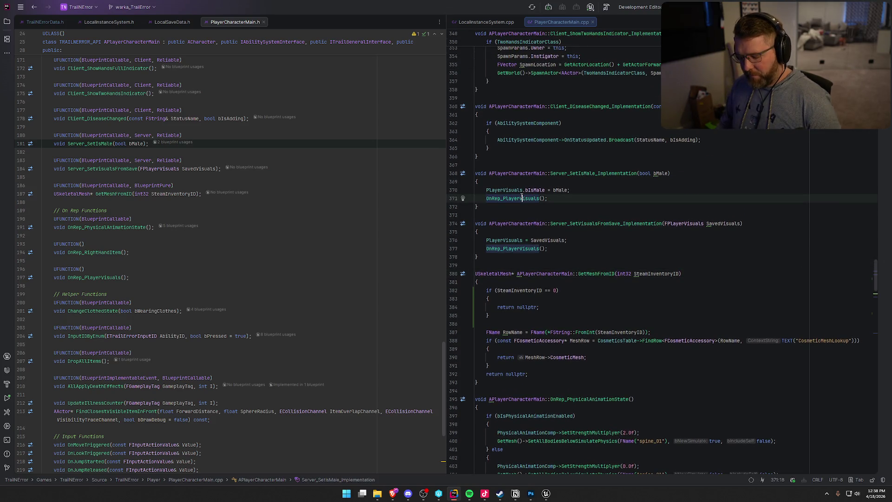
key(ctrl+b)
- Select the if (IsLocallyControlled()) block at lines 424–430
scroll(640, 284, down, 6)
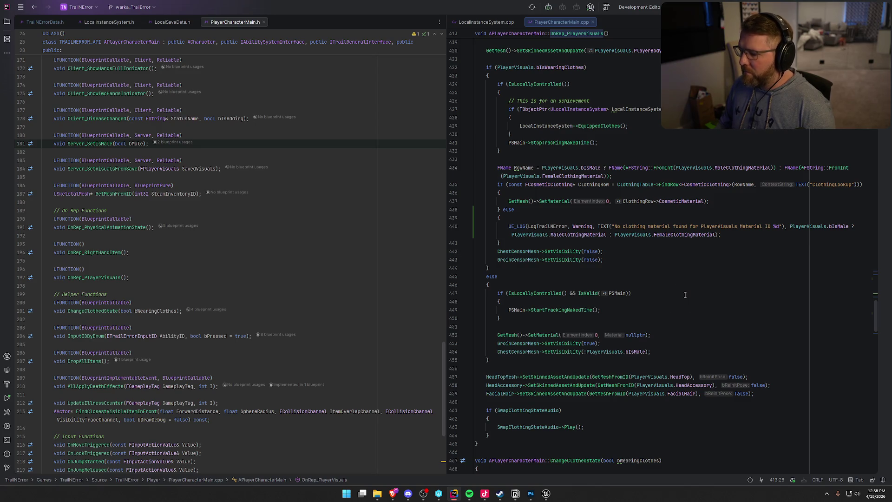
scroll(703, 356, up, 1)
scroll(701, 355, up, 1)
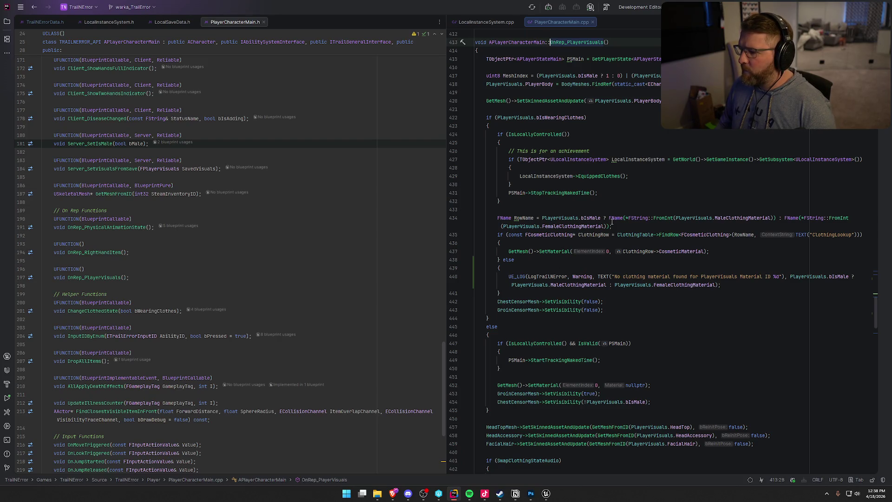
scroll(623, 224, up, 1)
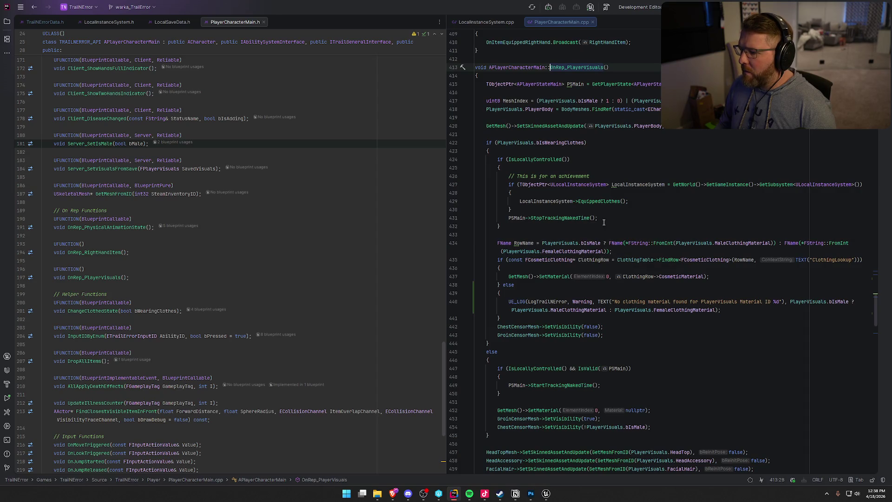
scroll(551, 203, down, 5)
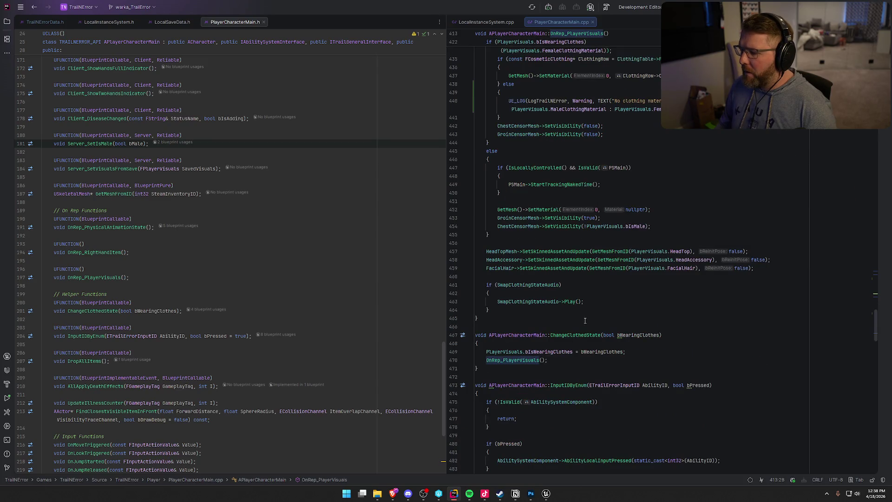
click(586, 311)
scroll(651, 323, up, 3)
scroll(686, 325, up, 5)
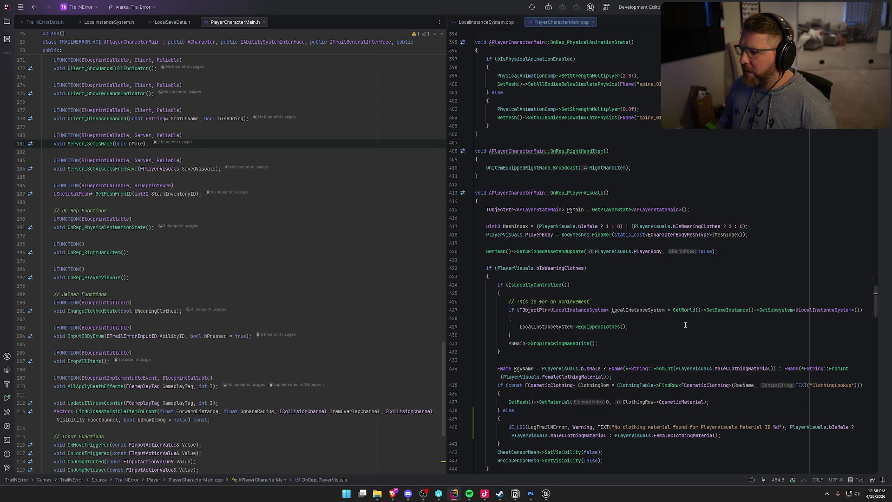
scroll(585, 287, down, 2)
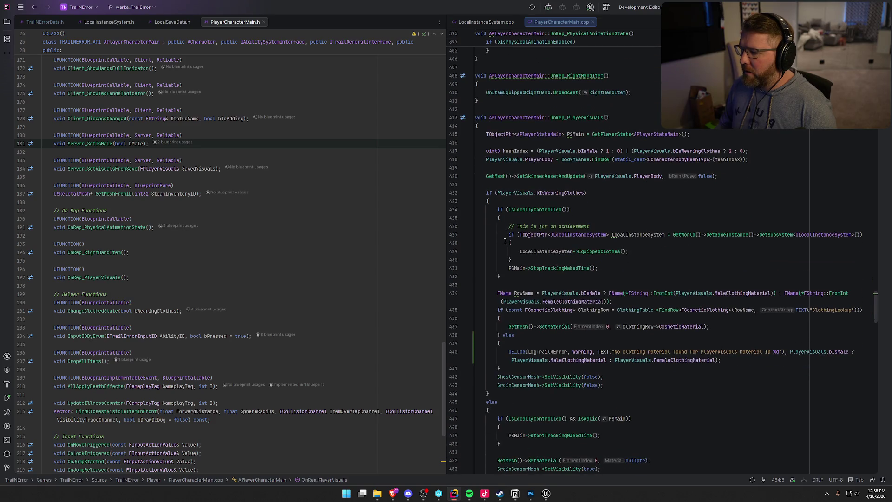
drag(497, 210, 532, 263)
key(ctrl+c)
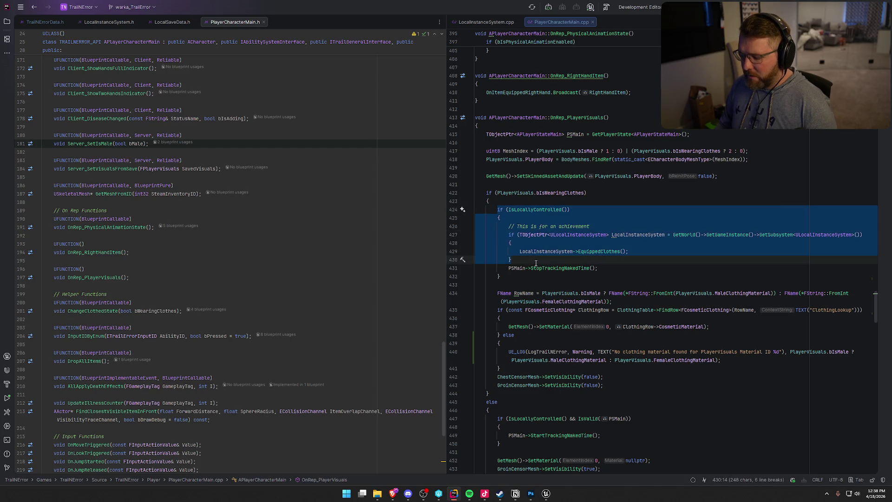
- Paste the copied IsLocallyControlled block on a new line after the closing brace at line 464
scroll(654, 337, down, 2)
scroll(654, 337, down, 9)
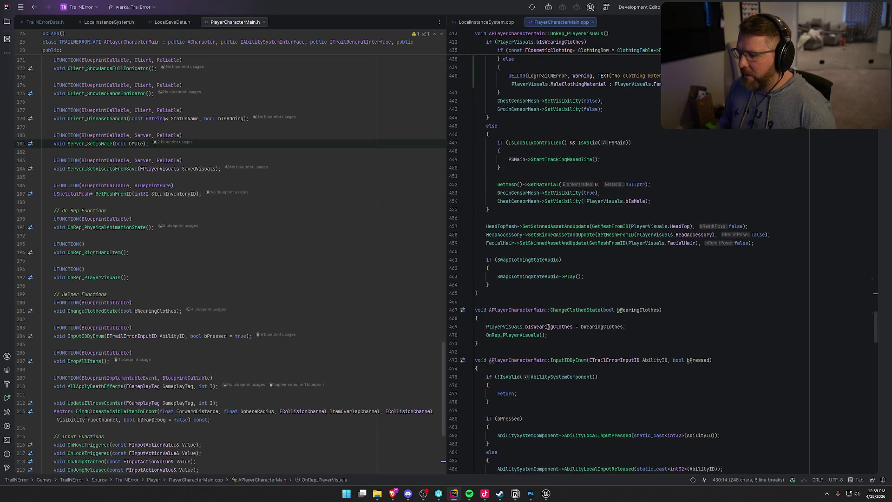
click(505, 309)
key(Return)
key(Return)
key(ctrl+v)
scroll(662, 256, down, 3)
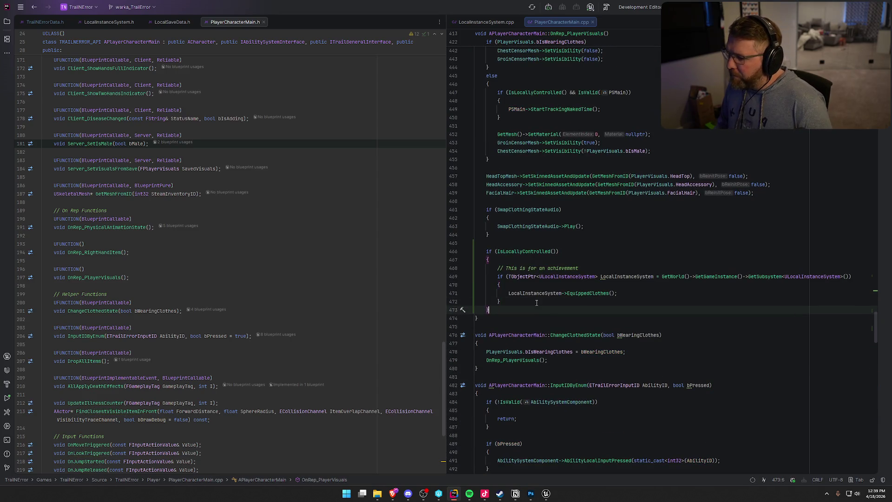
- Replace the pasted block's old achievement comment with 'Save the changes'
drag(585, 269, 504, 269)
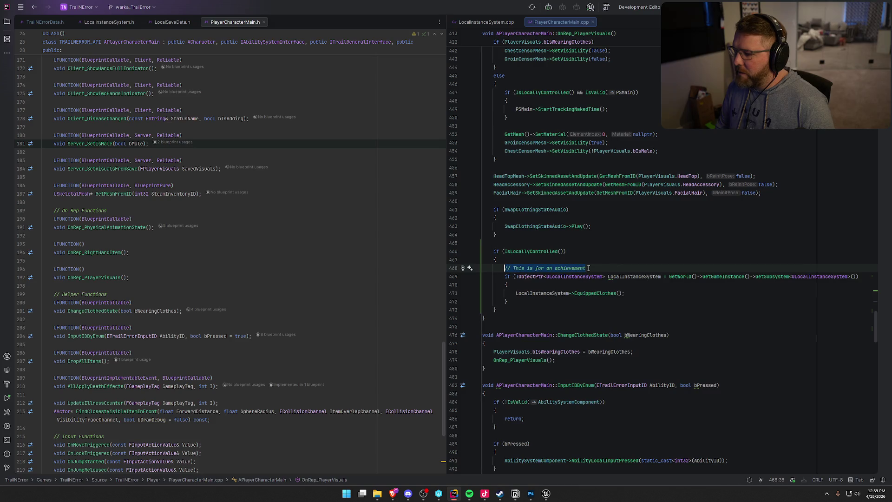
key(BackSpace)
text(Save )
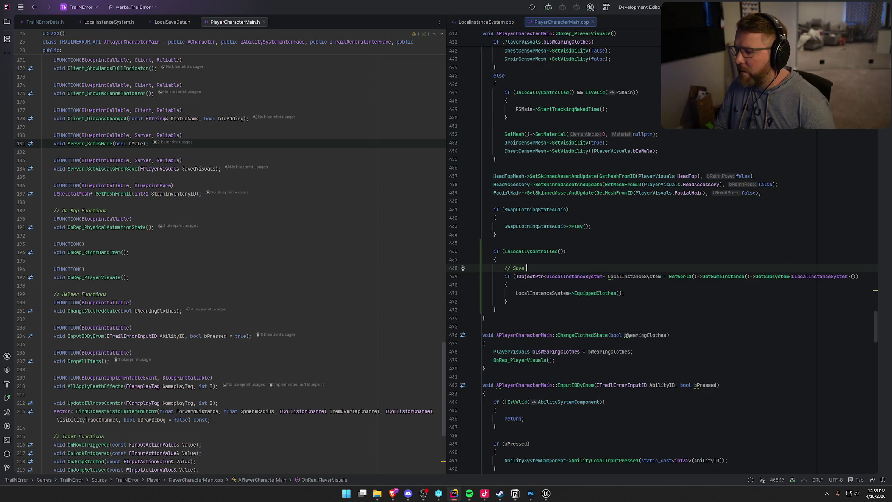
text(the changes)
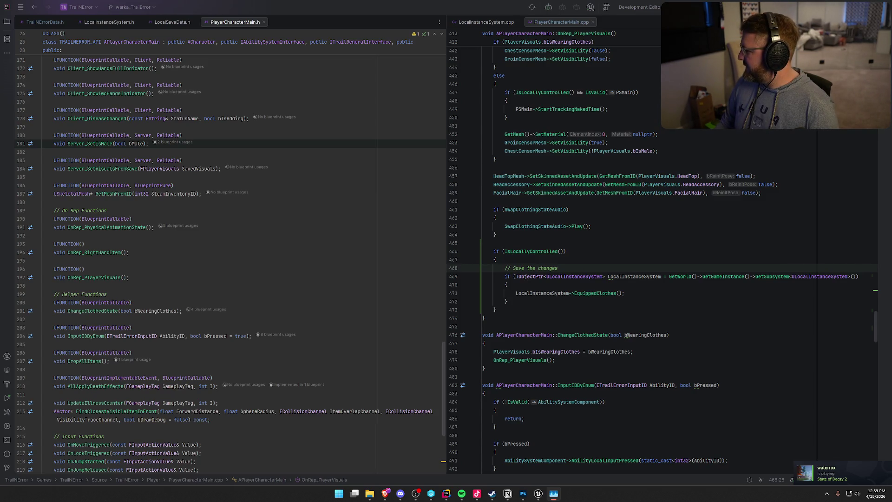
scroll(660, 256, down, 4)
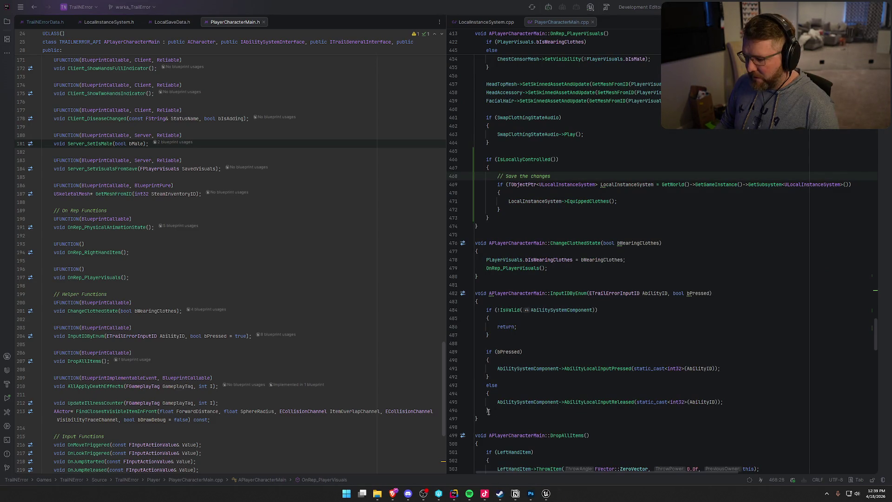
click(532, 494)
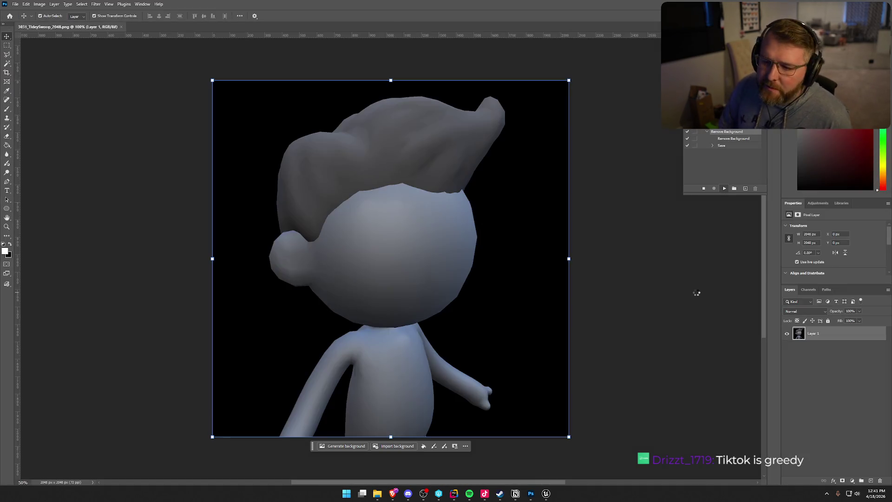
- Bring the Unreal editor forward, then the Steam Trail & Error inventory page
mouse_move(547, 494)
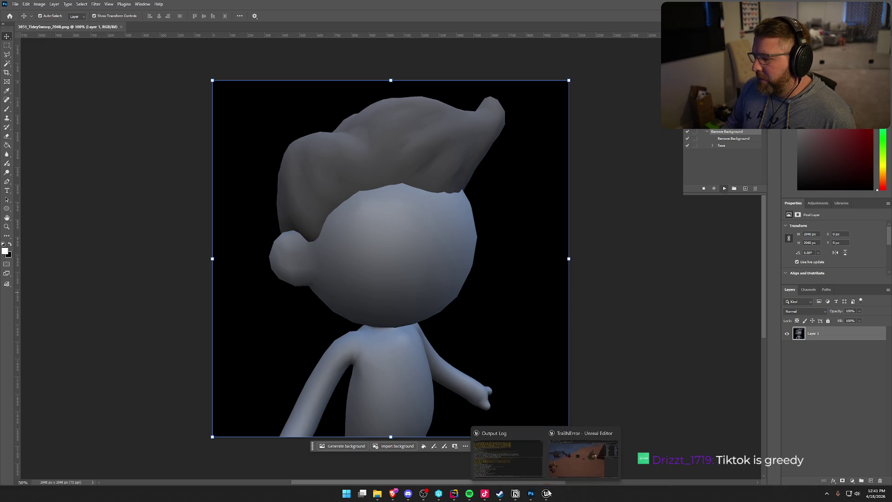
click(539, 437)
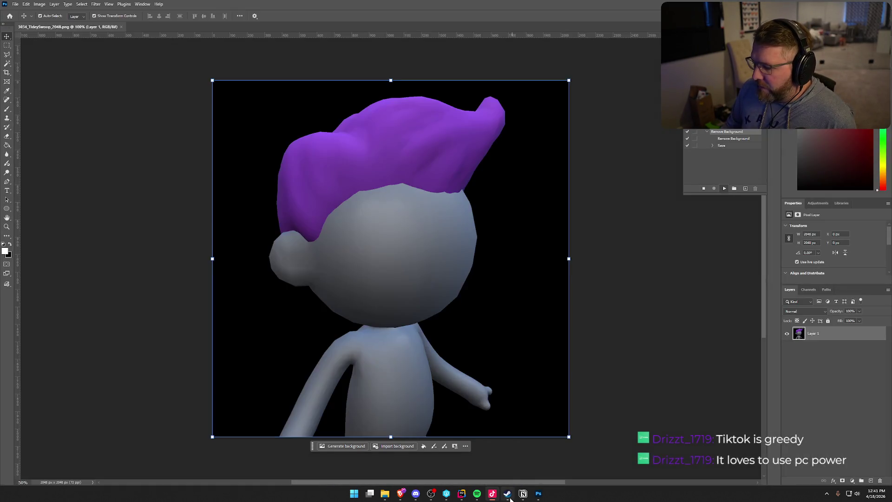
click(509, 495)
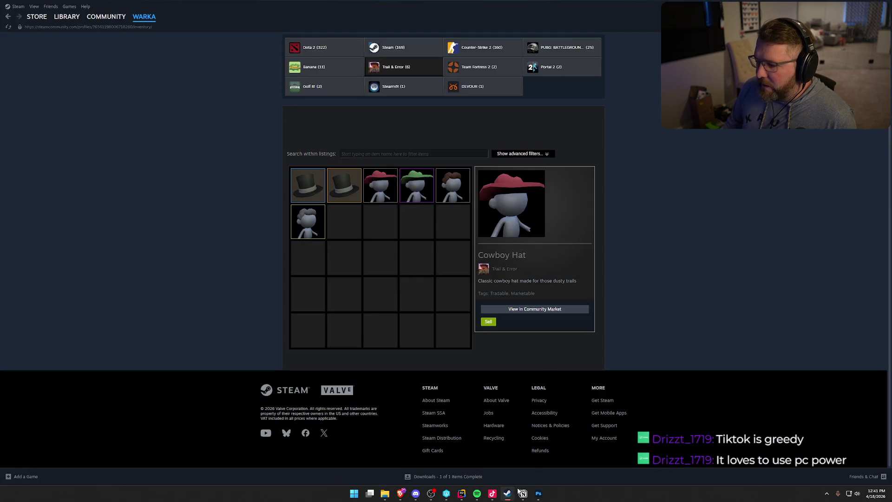
- Close the Steam window from its taskbar options
right_click(512, 495)
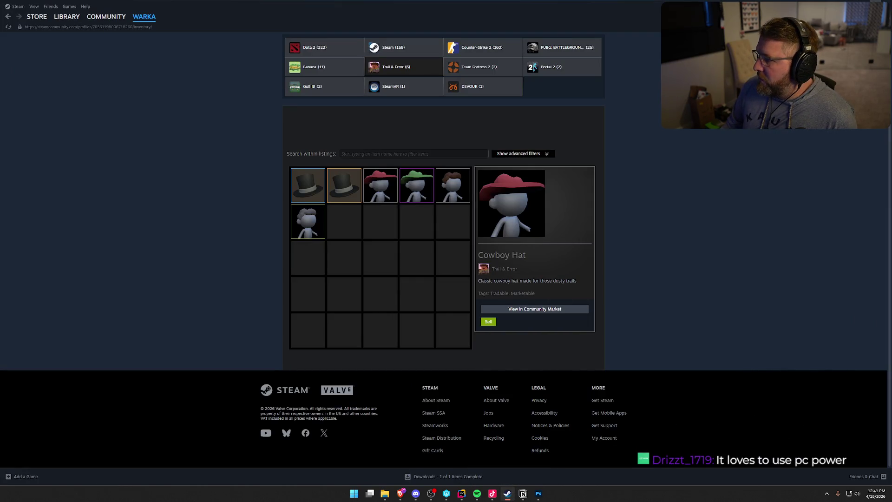
click(880, 4)
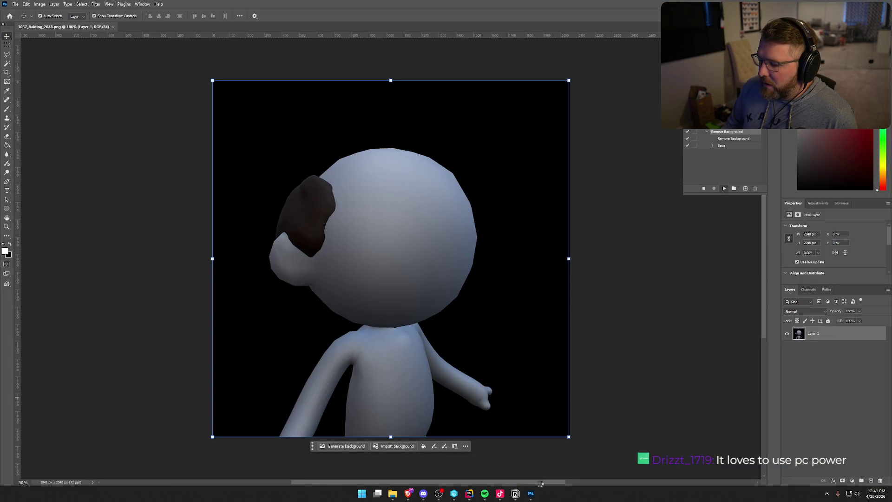
- Close the existing Notion window from the taskbar
click(516, 493)
right_click(516, 494)
click(508, 477)
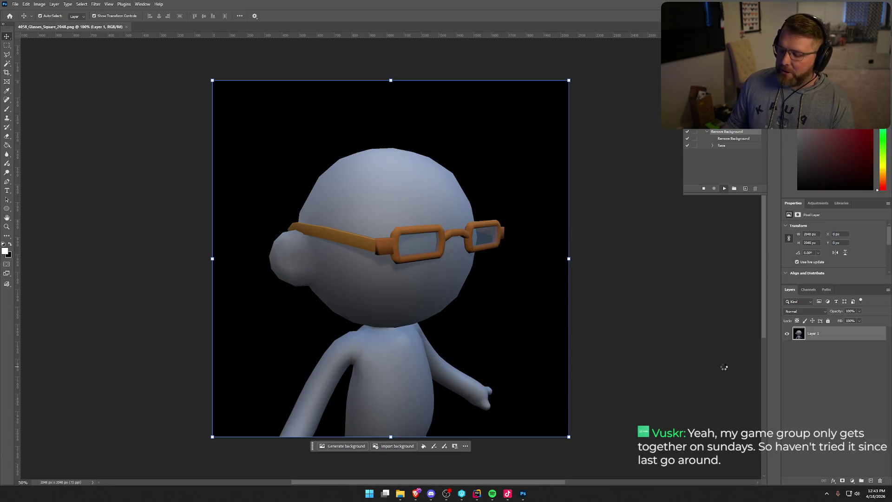
- Relaunch Notion, dismiss the Character Customization side panel, and add an In progress card
key(super)
text(notion)
key(Return)
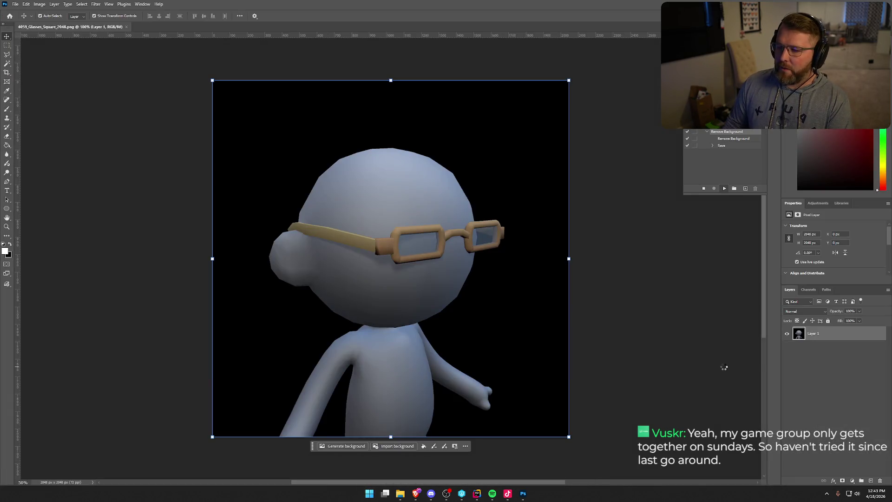
key(Escape)
click(333, 127)
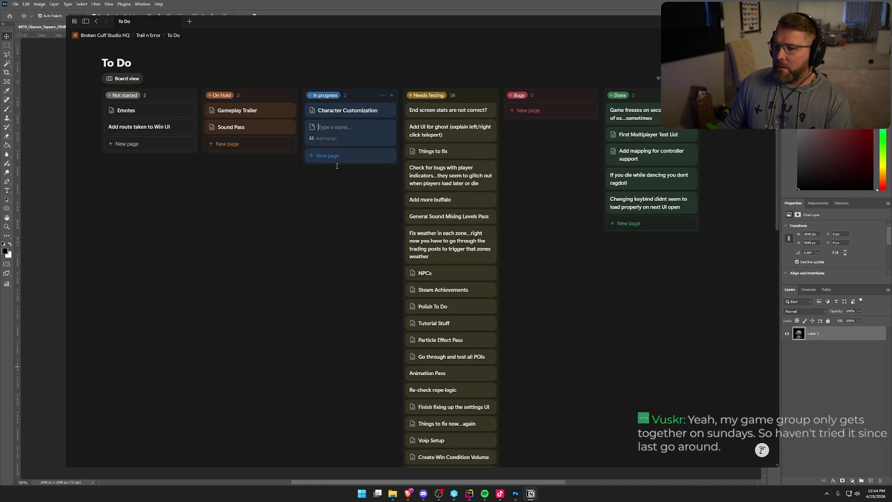
- Title the new card 'Re-check end scoreing amount' without the trailing comma
text(Re-)
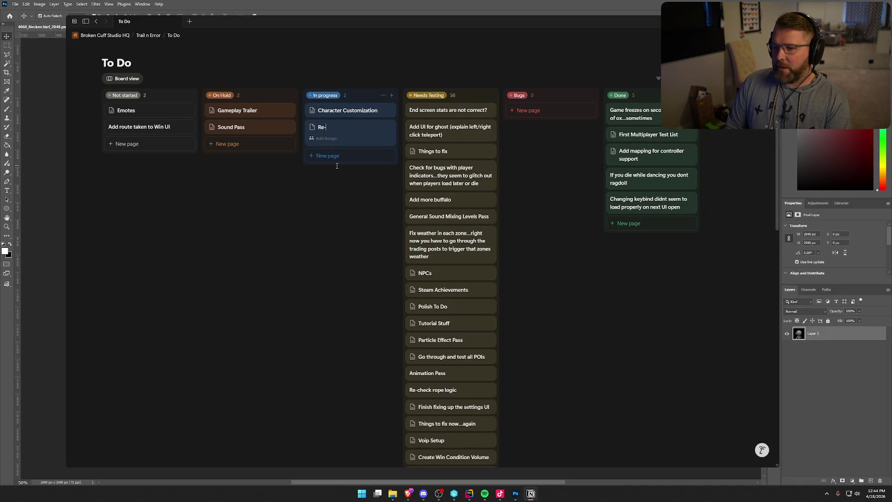
text(check)
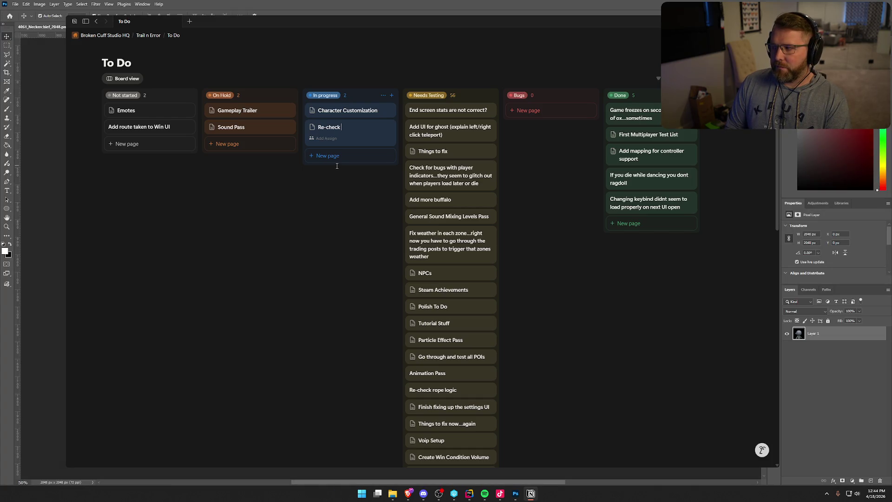
text( end score)
text(ing amount,)
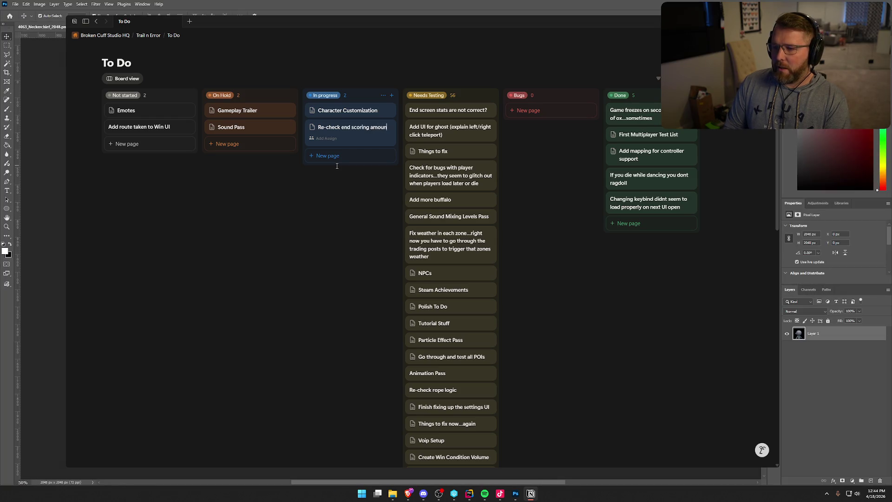
key(BackSpace)
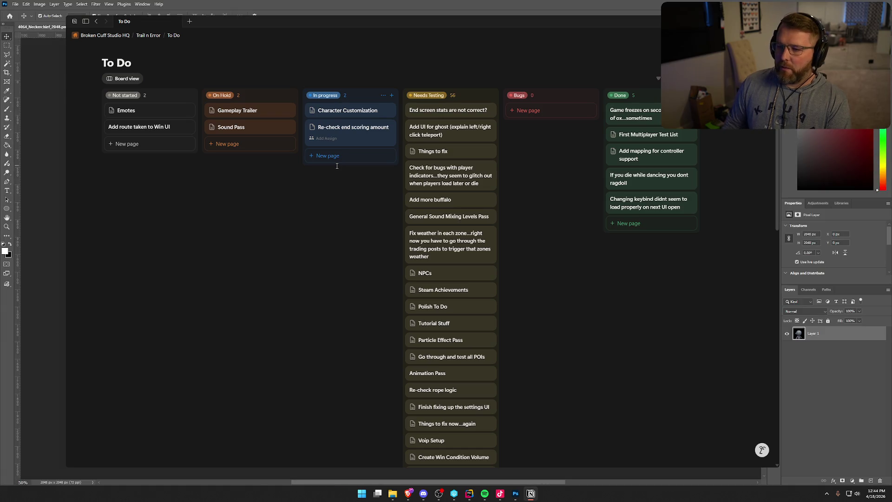
click(339, 4)
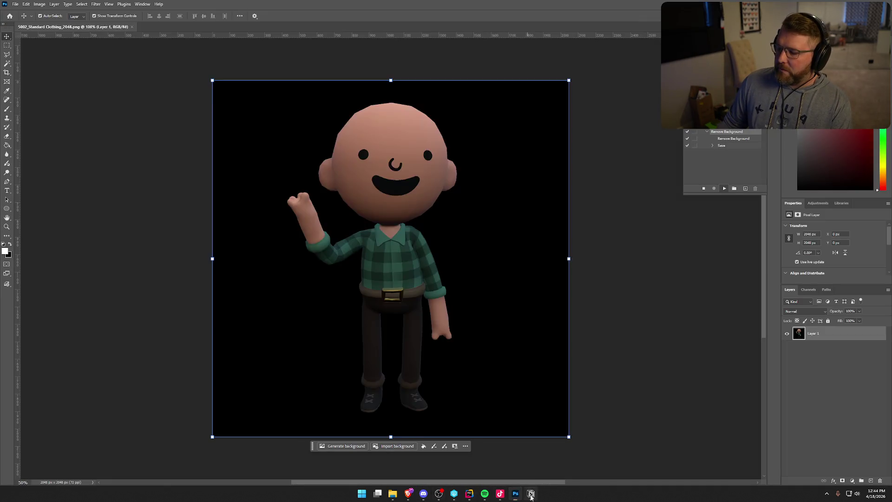
- Add an In progress card titled 'Fix Cigar Icon (I has color applied and it shouldnt)'
click(531, 494)
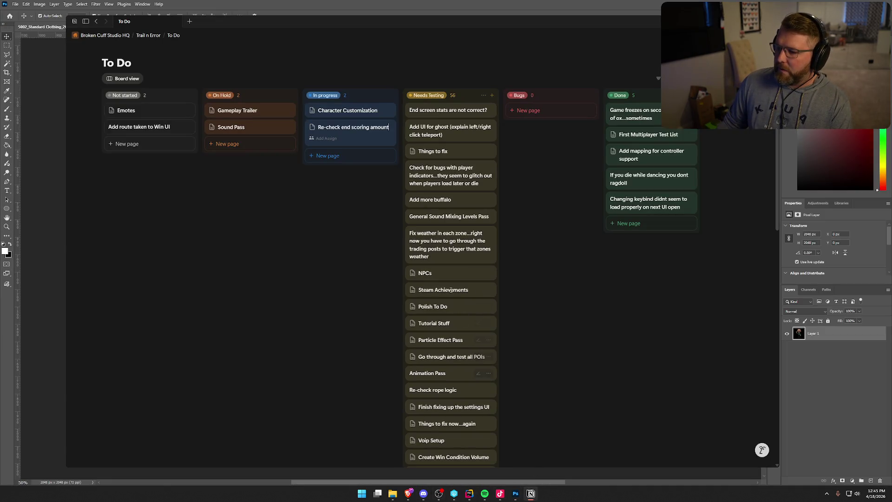
click(325, 144)
text(Fix Cigar)
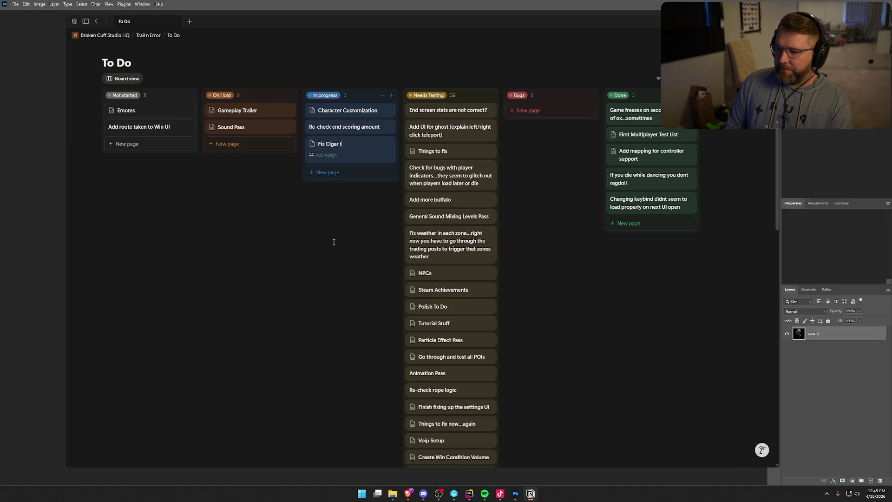
text( Icon)
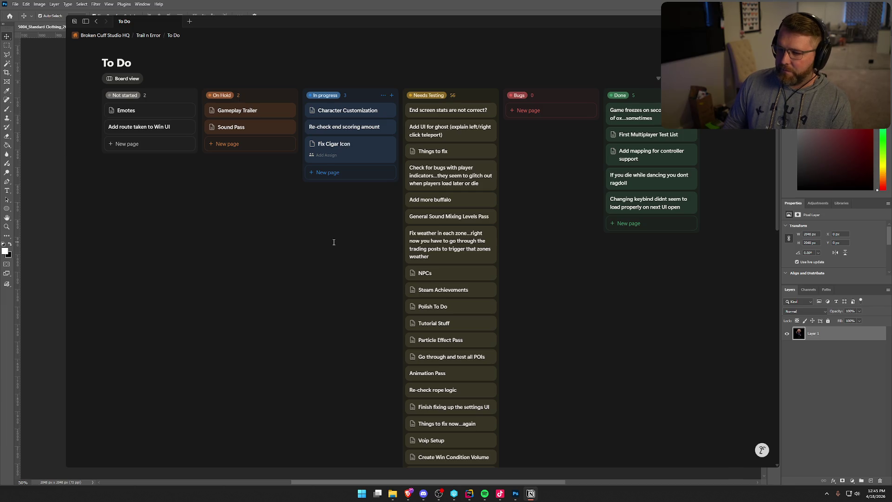
text( (JH)
key(BackSpace)
key(BackSpace)
text(I has)
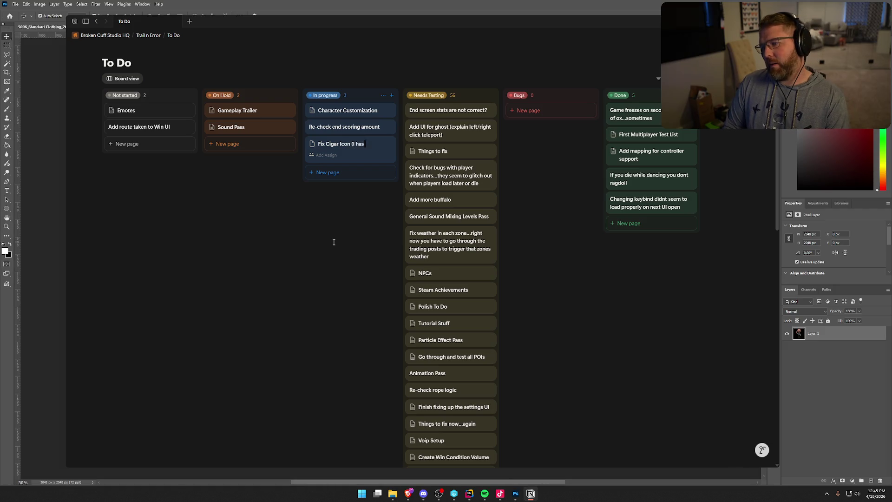
text( color applied an)
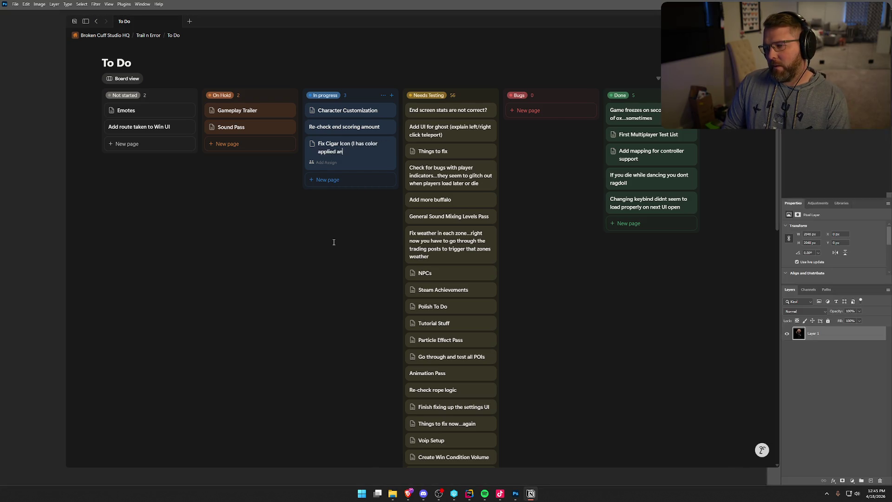
text(d it shouldnt))
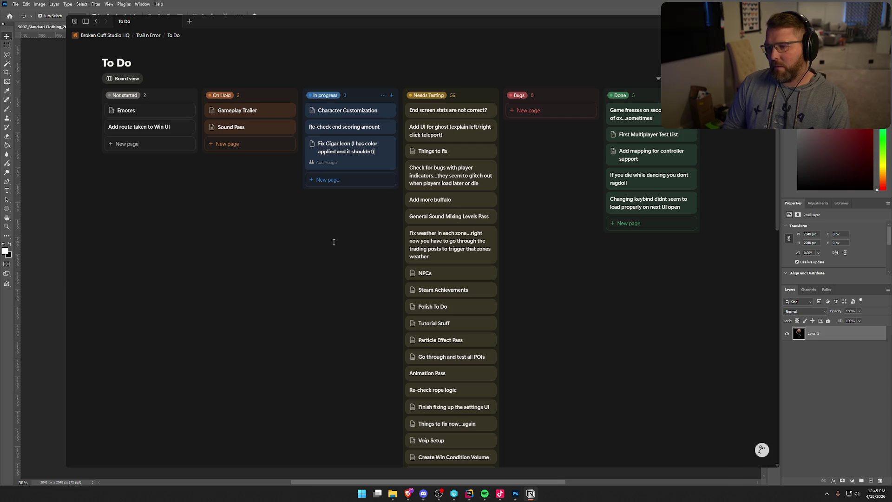
key(Return)
click(642, 2)
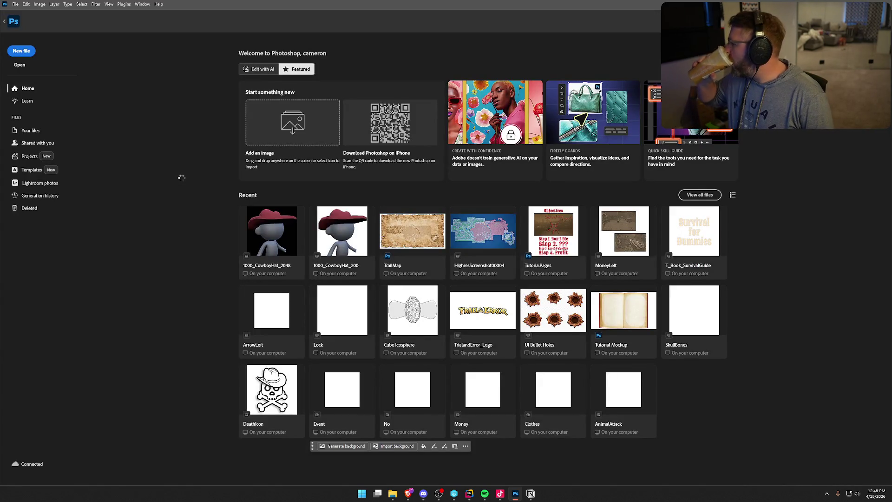
- Close the TrailNError folder window and quit Photoshop
key(alt+Tab)
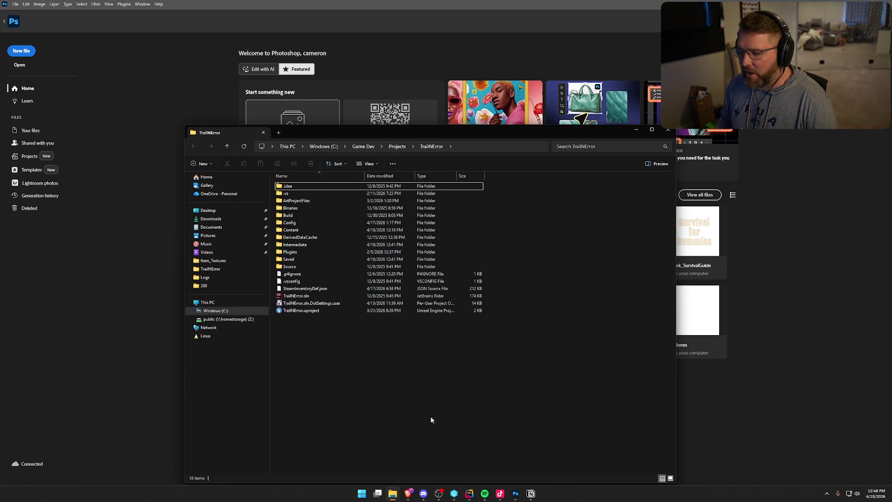
click(668, 130)
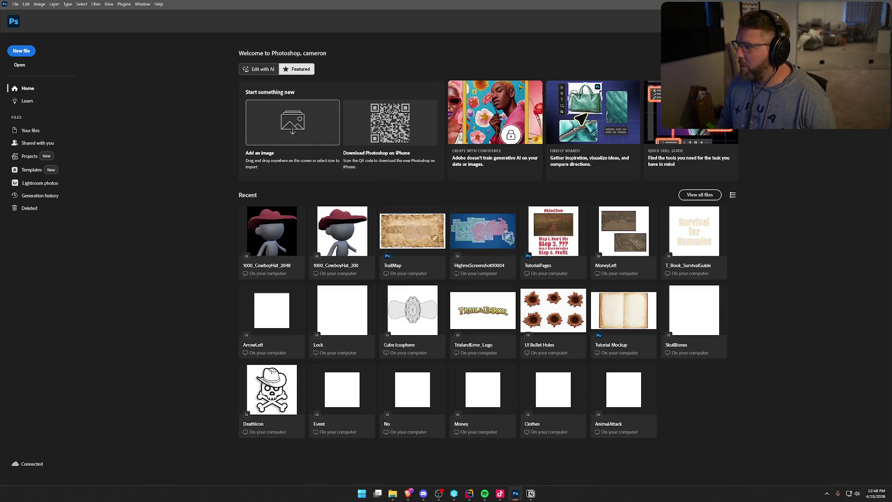
click(883, 3)
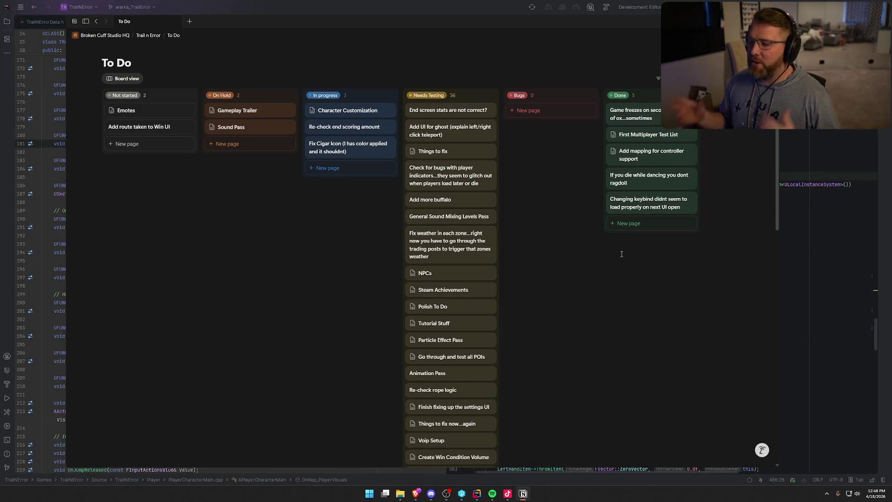
- Bring Rider to the front and launch Task Manager from the taskbar
click(389, 10)
right_click(599, 499)
click(629, 470)
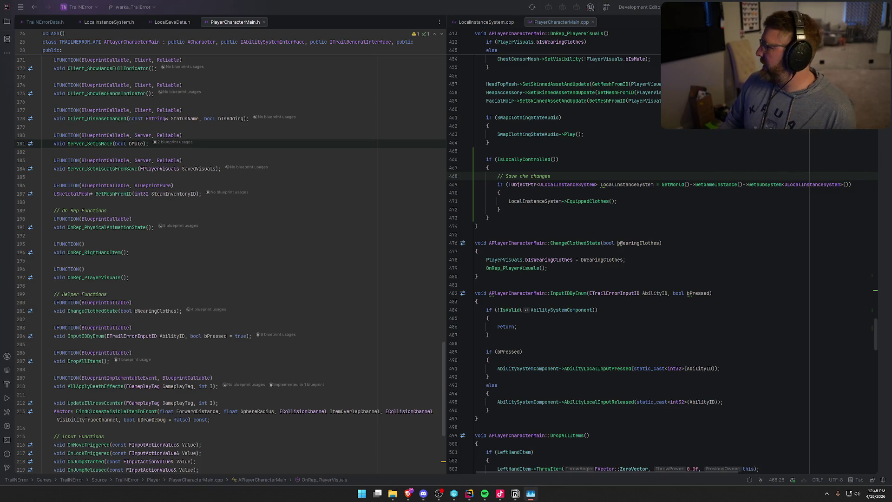
- Drag the 2048_Transparent folder over the editor and scroll its 406 thumbnails to 5069_Plaid Dress
drag(891, 139, 498, 62)
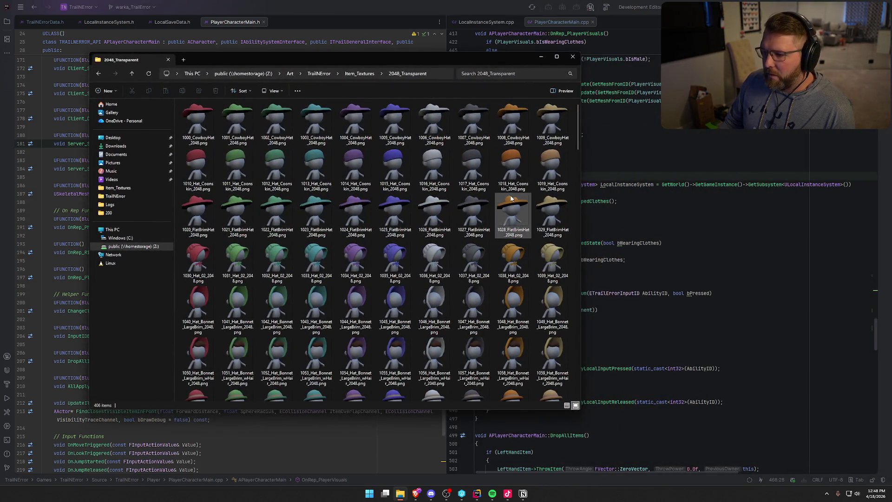
scroll(511, 199, down, 5)
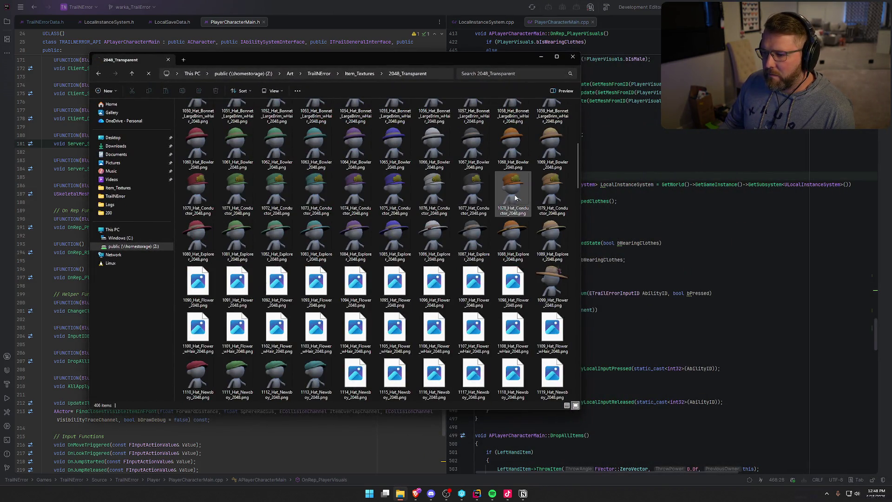
scroll(511, 232, down, 3)
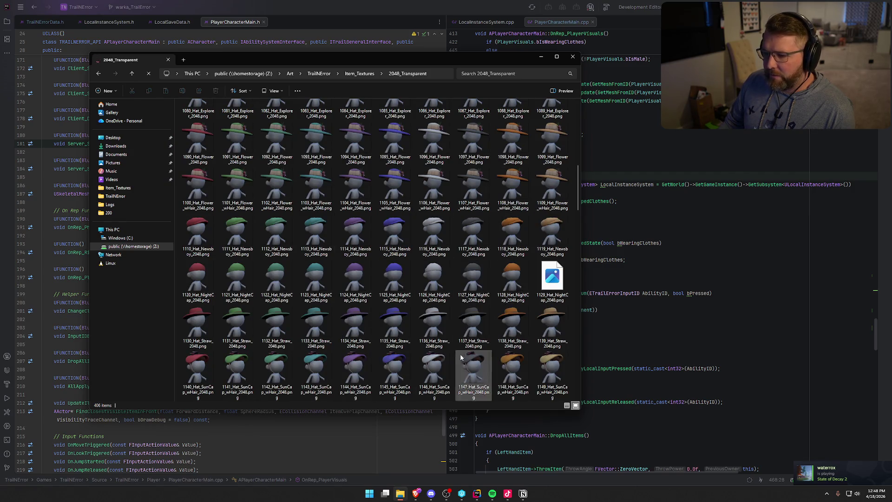
scroll(505, 216, down, 3)
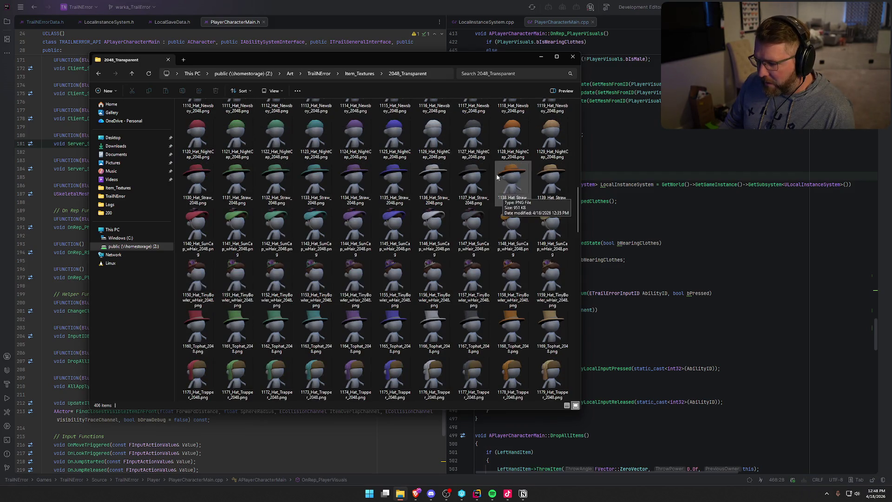
scroll(483, 182, down, 3)
scroll(483, 181, down, 3)
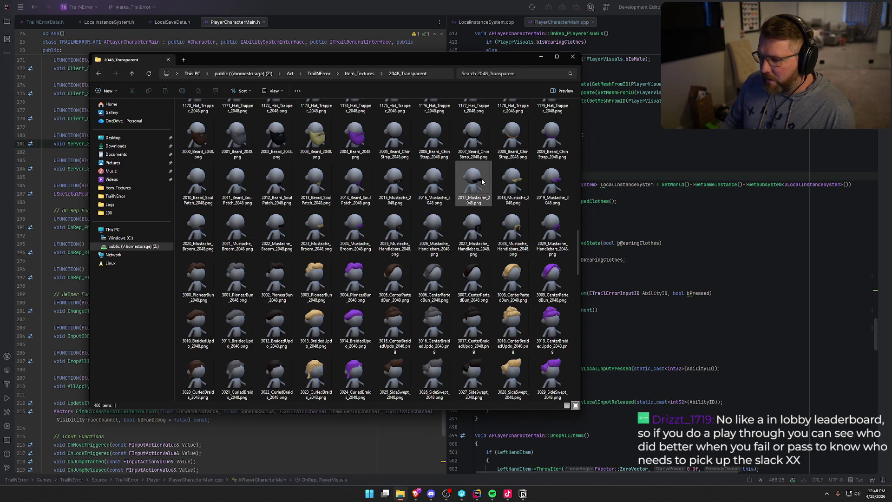
scroll(513, 235, down, 3)
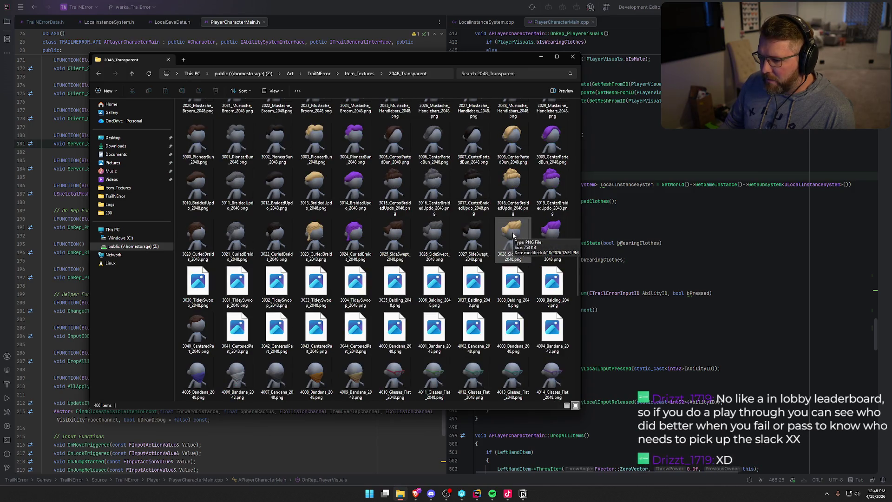
scroll(513, 236, down, 3)
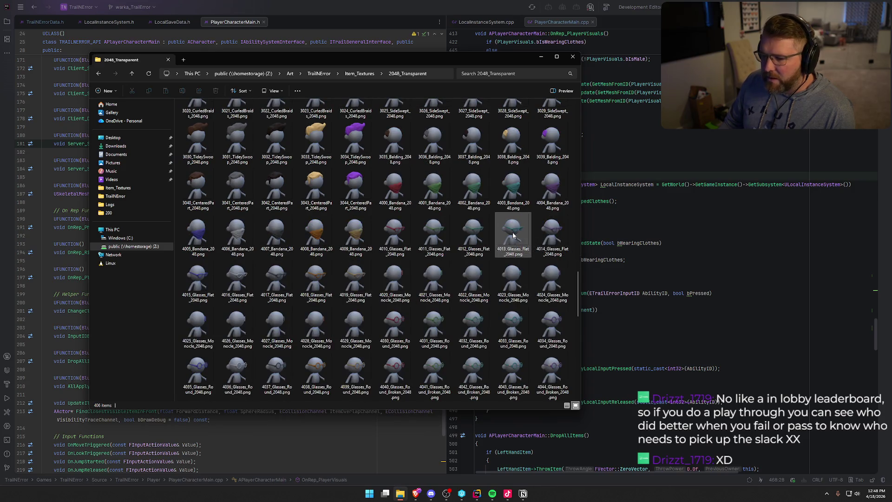
scroll(513, 236, down, 3)
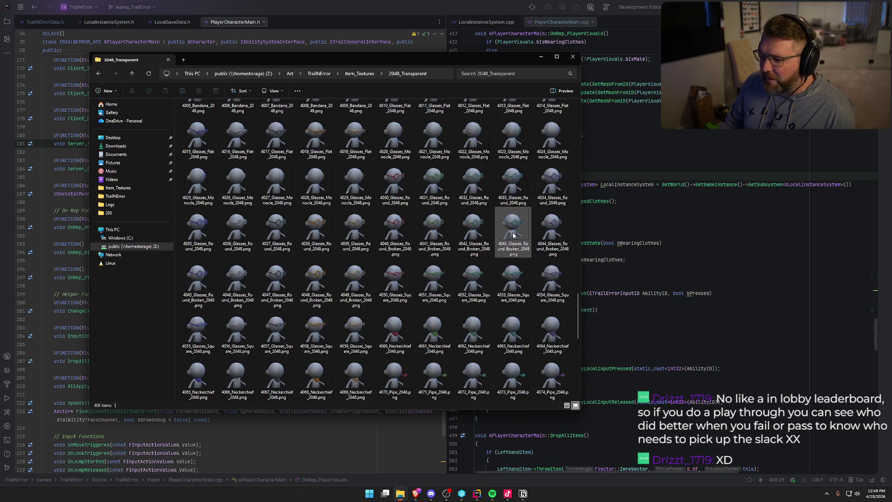
scroll(514, 235, down, 3)
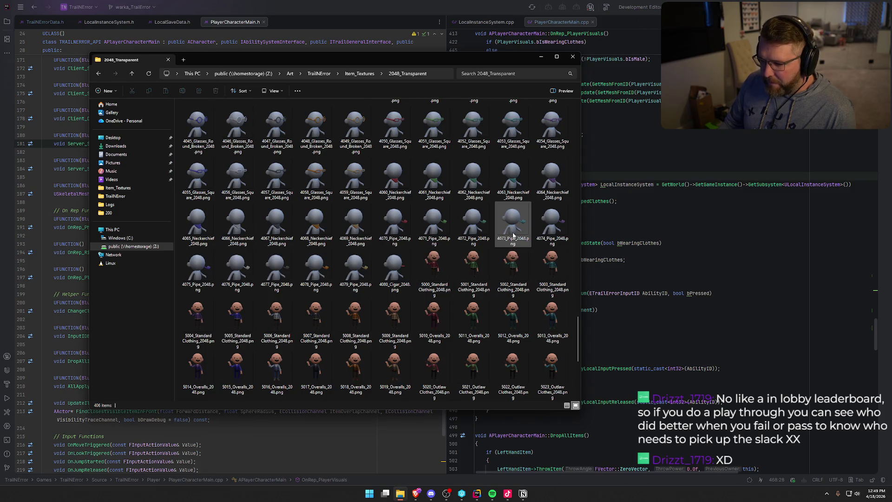
scroll(513, 236, down, 3)
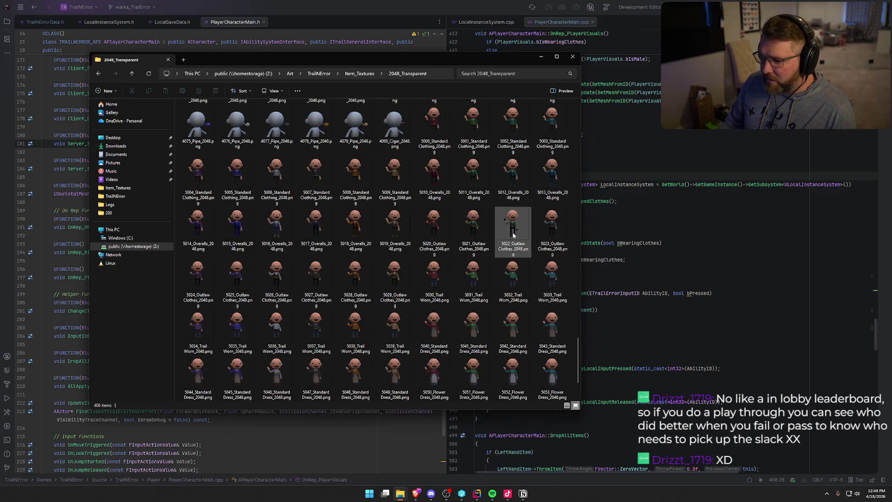
scroll(513, 235, down, 3)
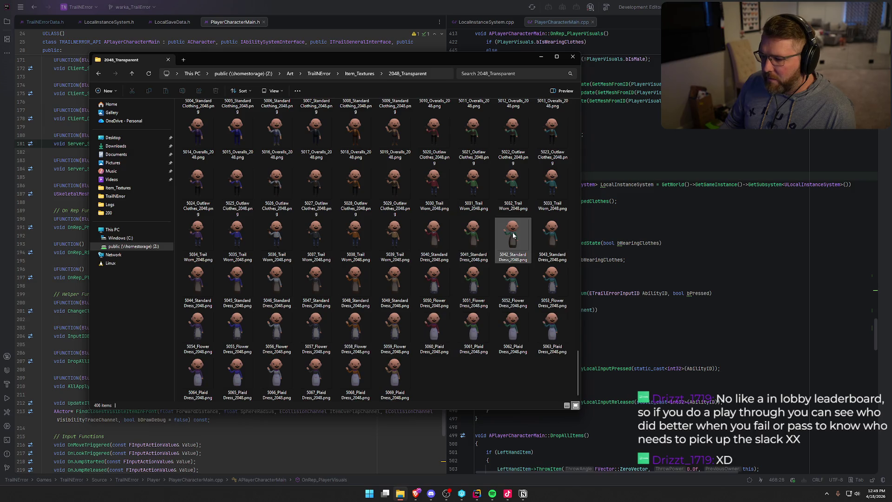
scroll(513, 236, up, 15)
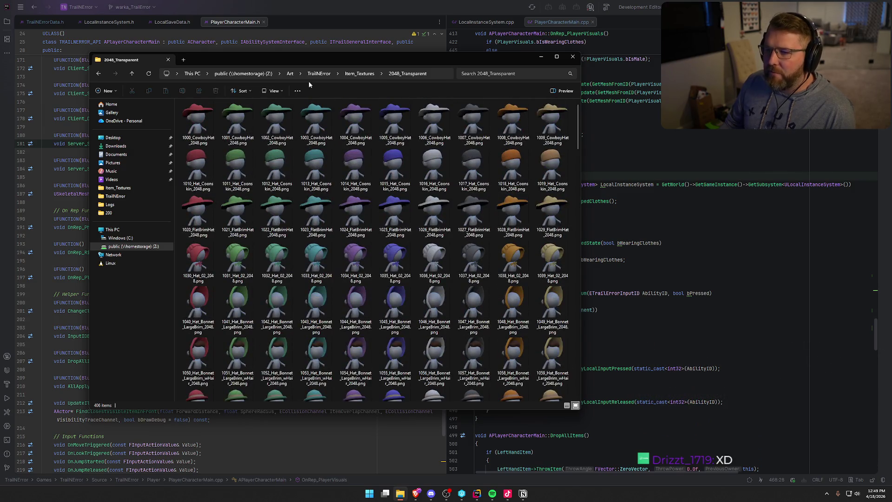
- Close the 2048_Transparent File Explorer window with Ctrl+W
key(ctrl+w)
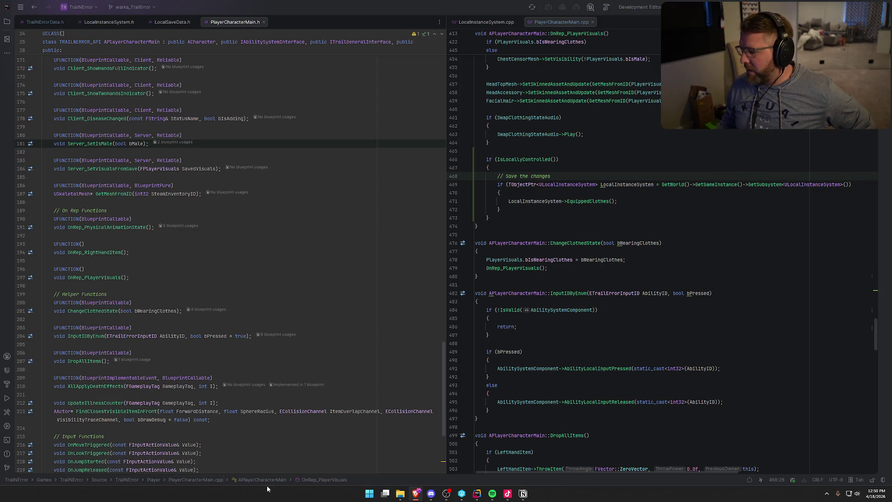
- Open the Steam library's item inventory page from the tray and maximize the window
click(826, 495)
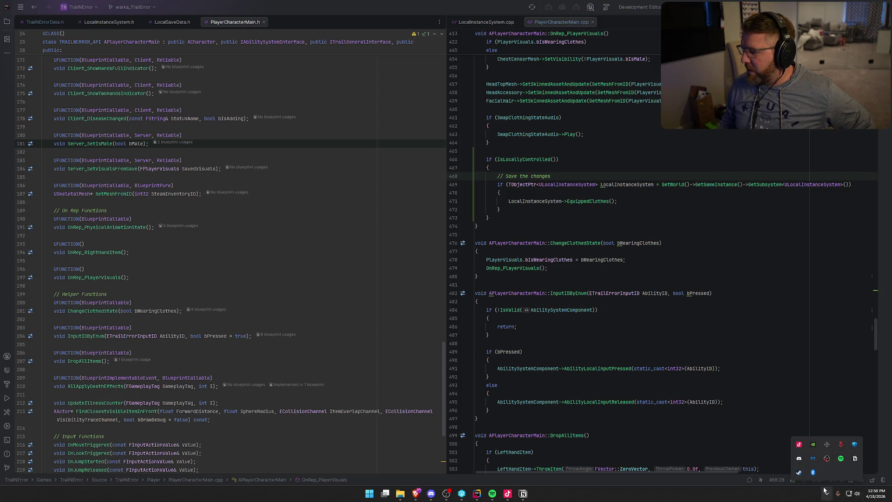
right_click(800, 477)
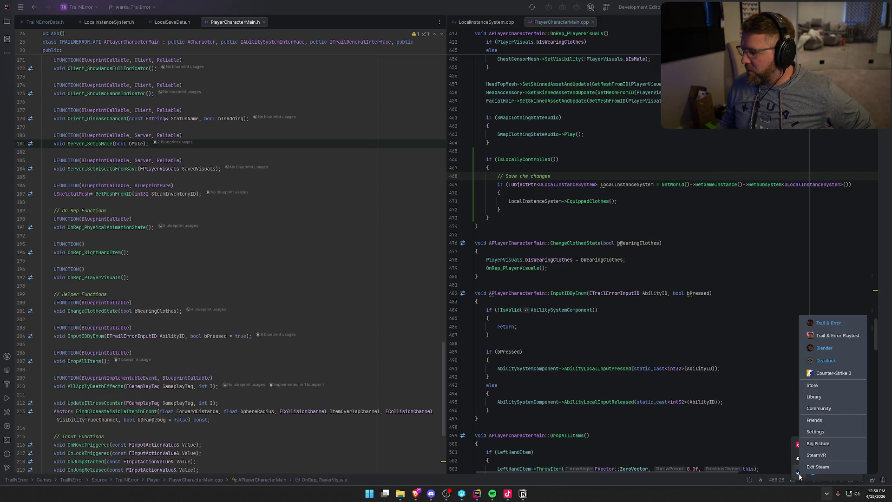
click(831, 401)
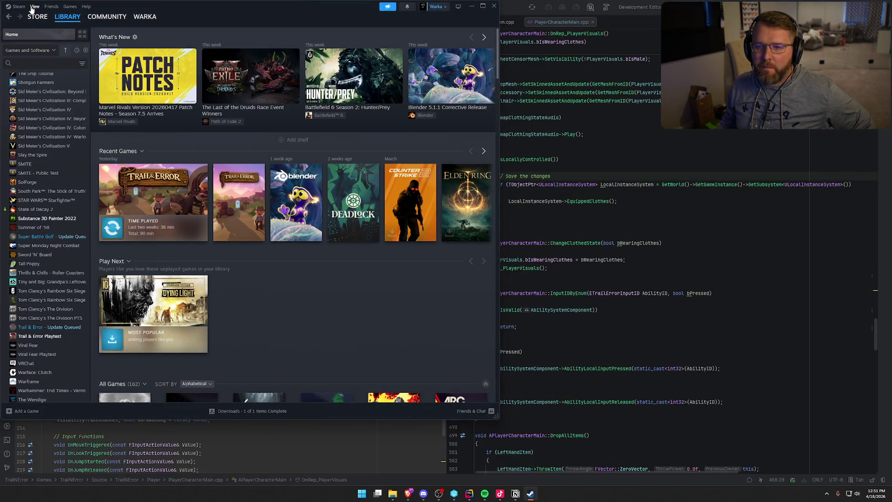
click(33, 7)
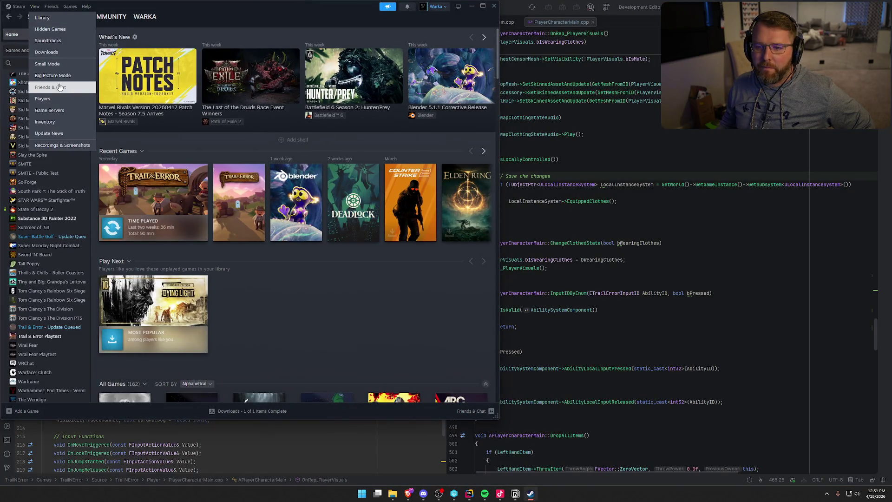
click(46, 122)
double_click(261, 6)
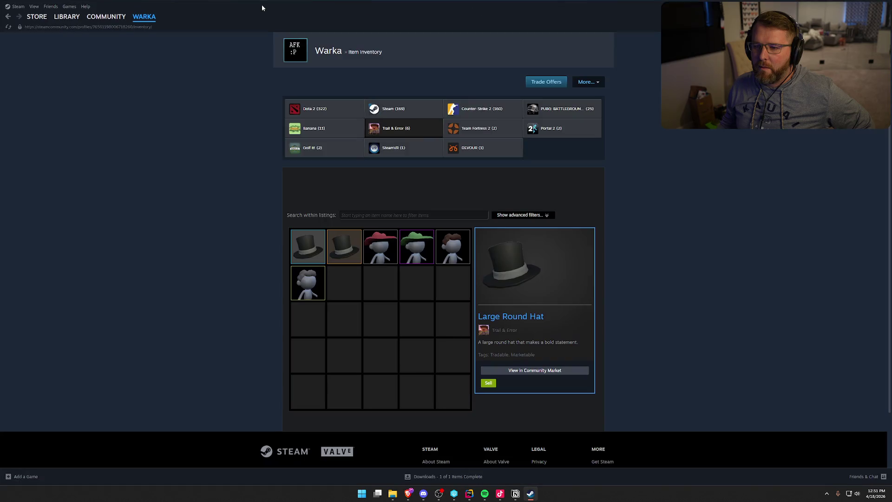
- Review the Top Hat, Cowboy Hats, Pioneer Bun and grey-hair item details, then close Steam
click(343, 258)
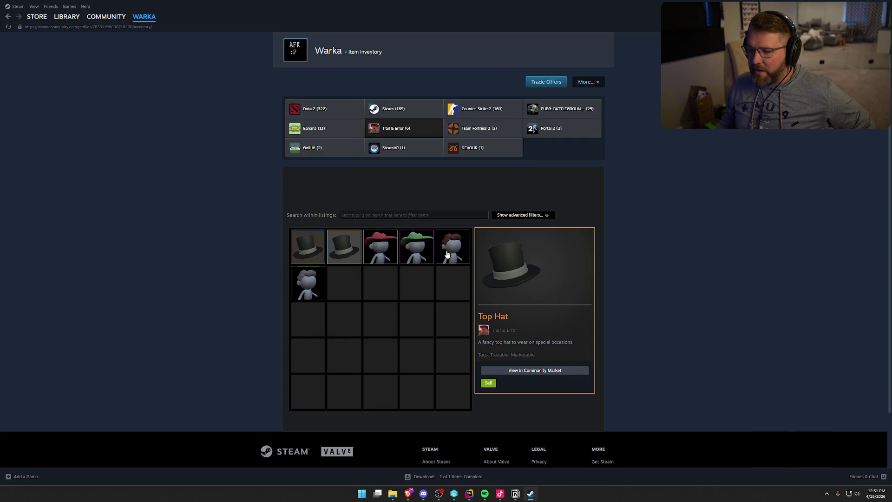
click(380, 247)
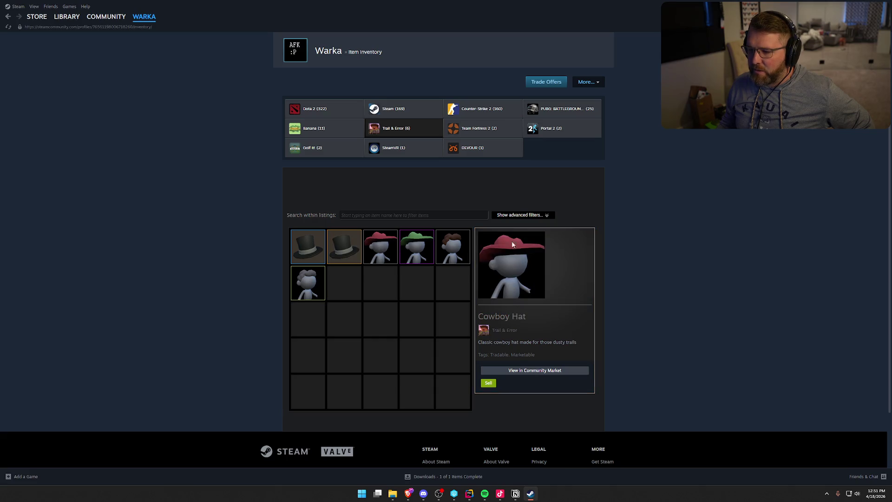
click(420, 252)
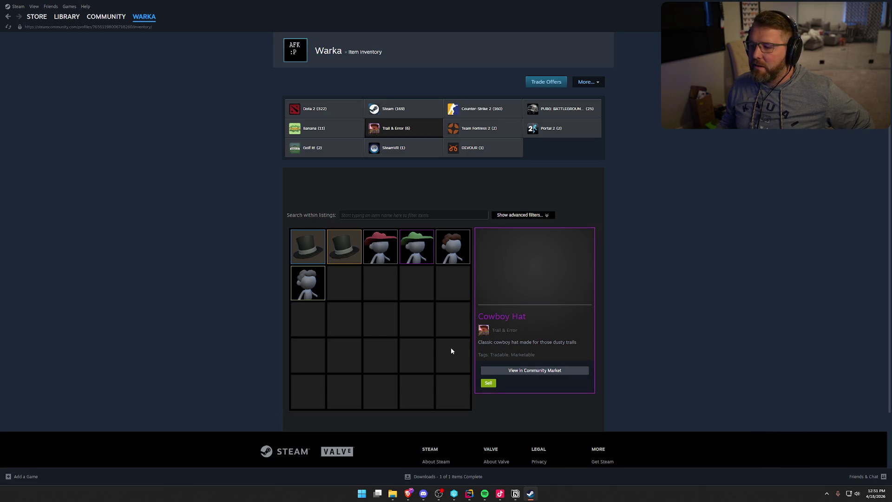
click(443, 250)
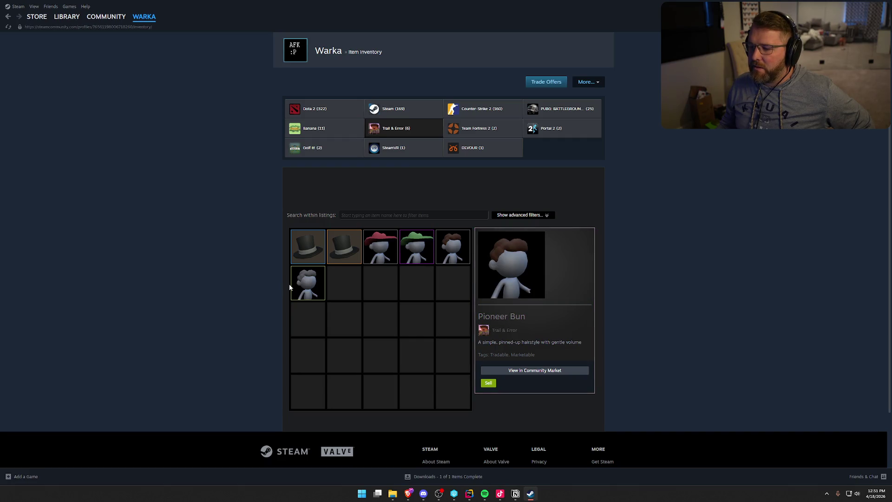
click(310, 291)
click(449, 247)
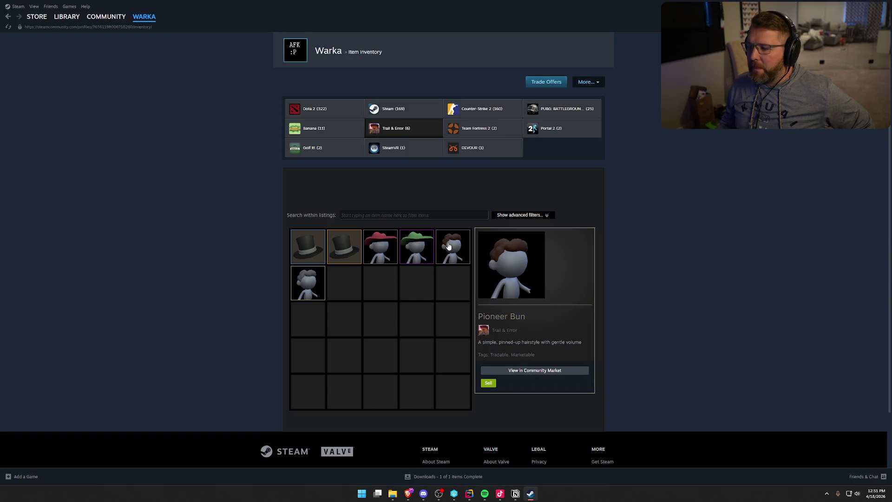
click(419, 246)
click(390, 251)
click(453, 251)
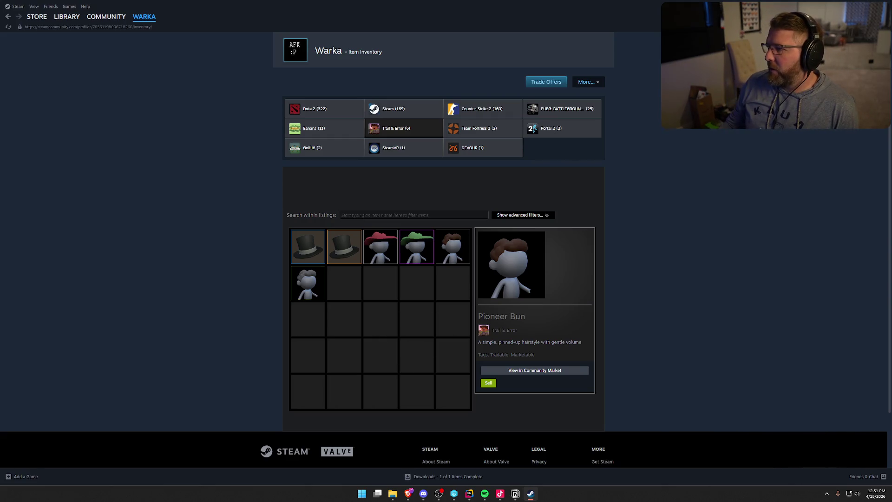
click(884, 2)
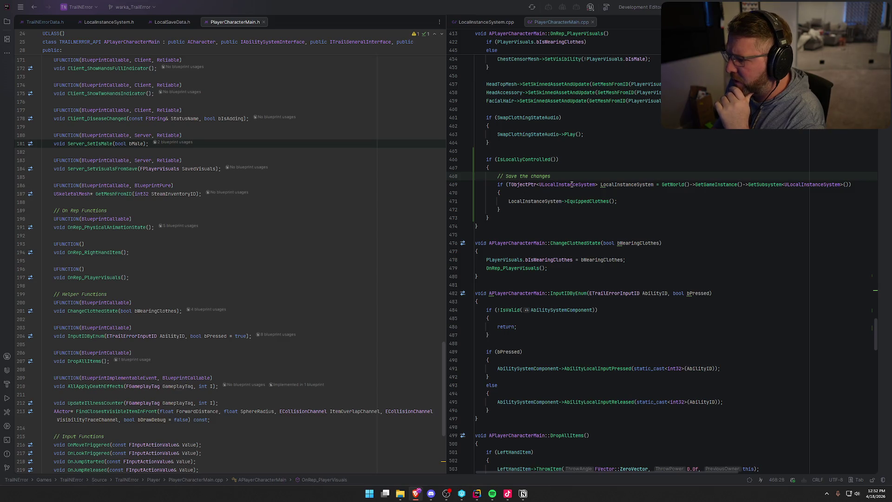
- Rewrite line 471's EquippedClothes statement as a LocalInstanceSystem UpdateLocalSave call
click(622, 202)
scroll(651, 256, up, 6)
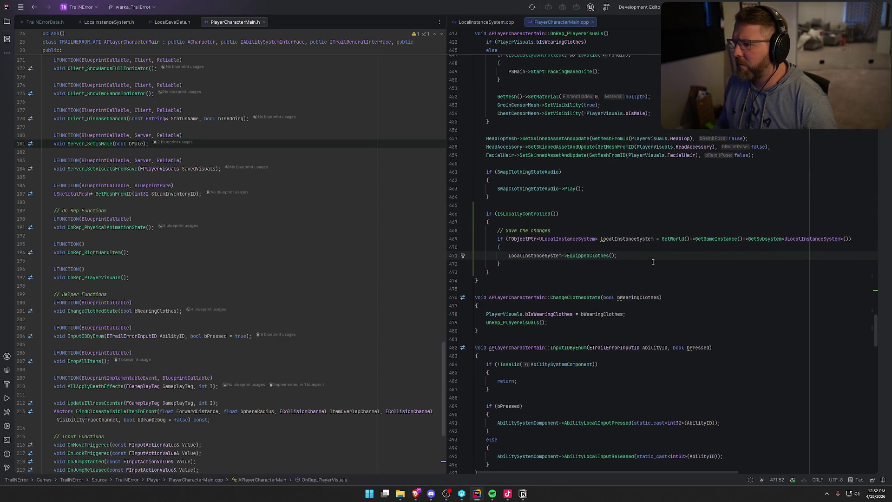
scroll(670, 291, down, 1)
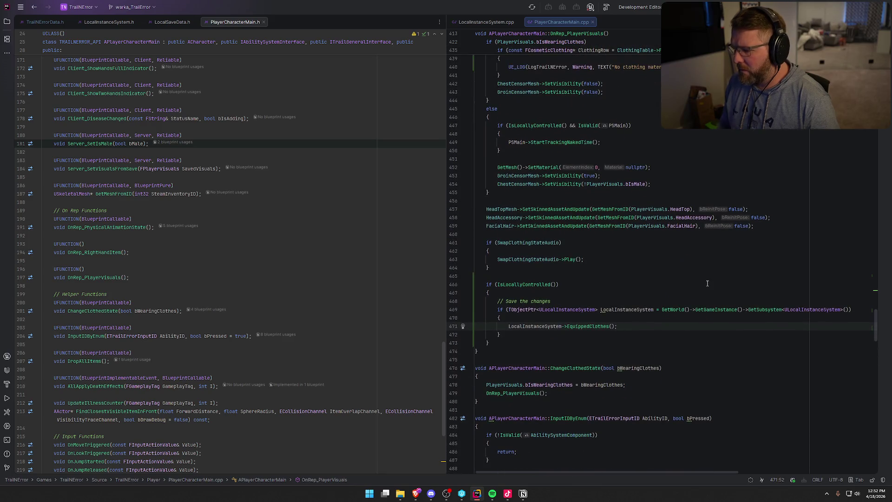
key(shift+Home)
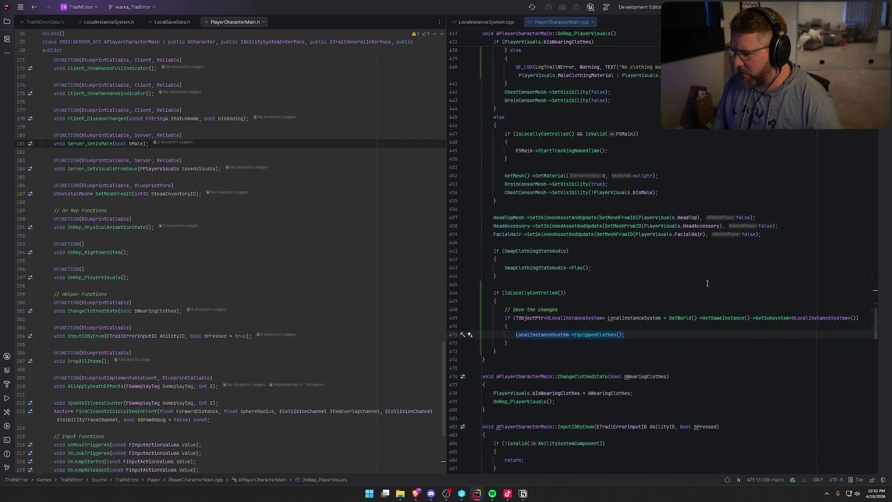
text(LocalInstanceSystem->EquippedClothes();)
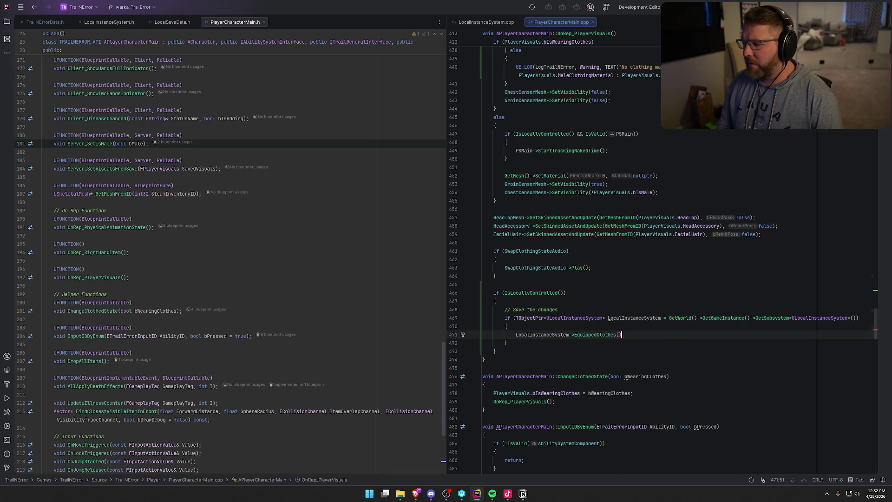
key(ctrl+BackSpace)
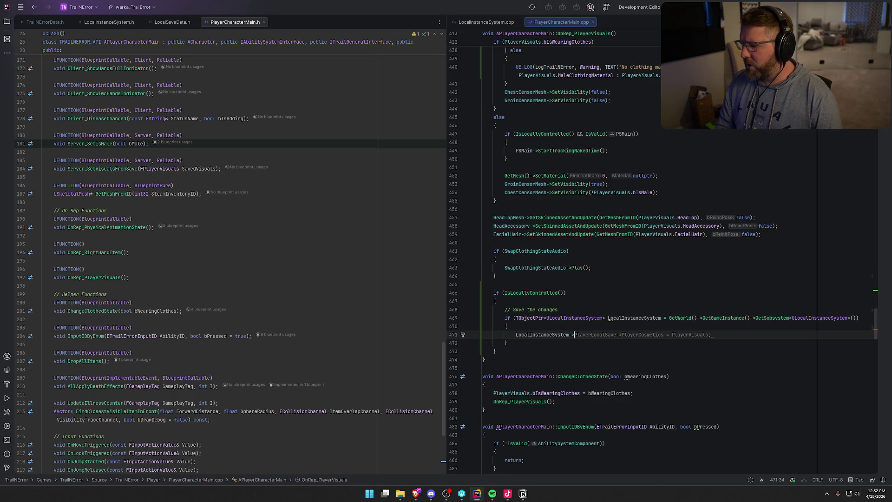
text(UpdateLo)
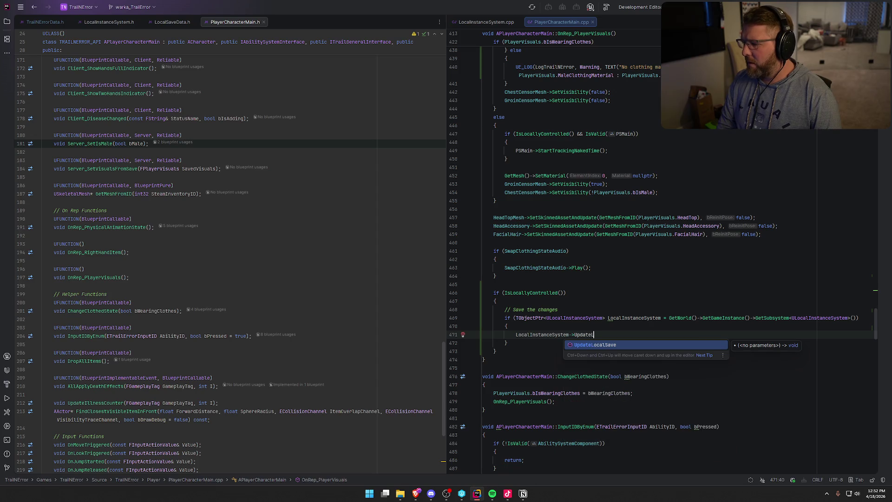
key(Return)
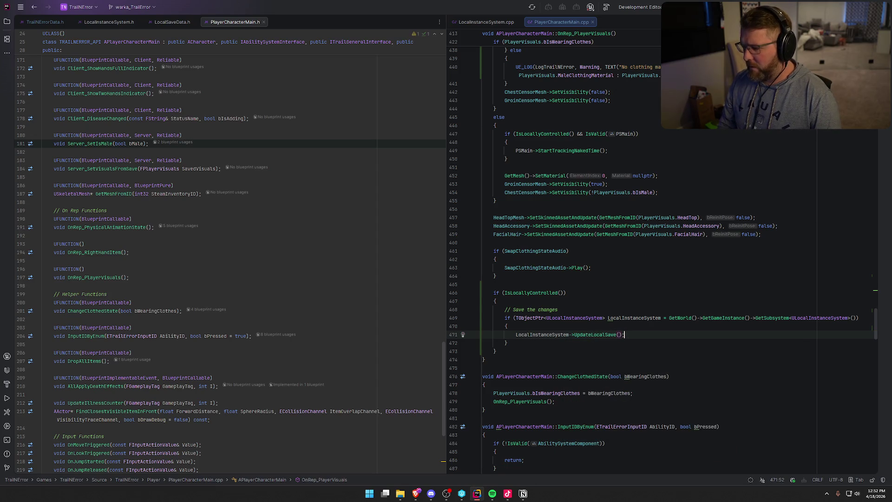
- Inspect the UpdateLocalSave definition and its PlayerLocalSave check
click(508, 326)
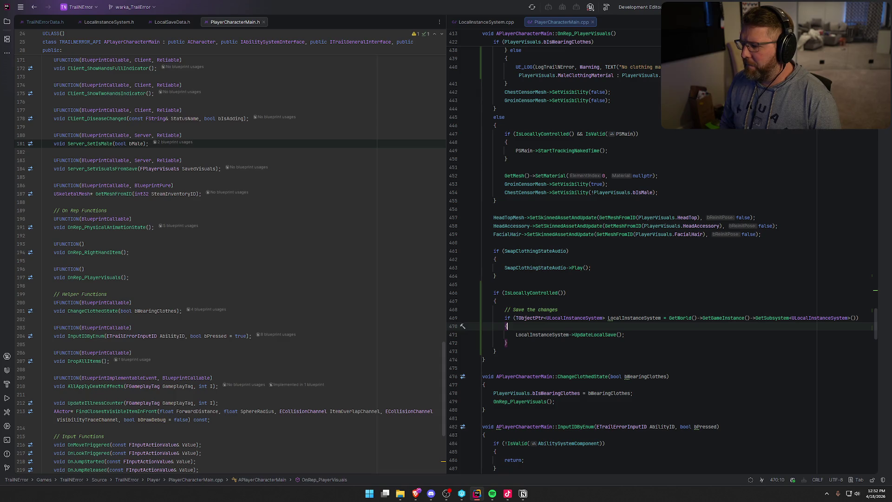
click(625, 335)
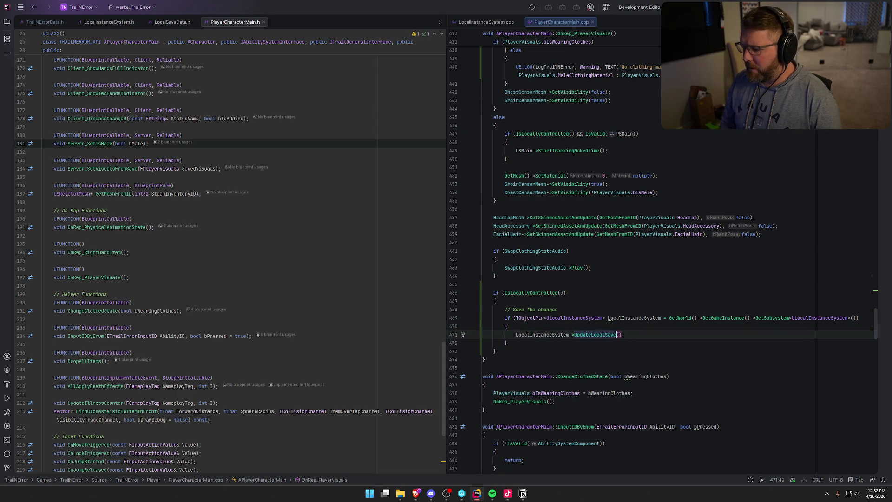
key(ctrl+b)
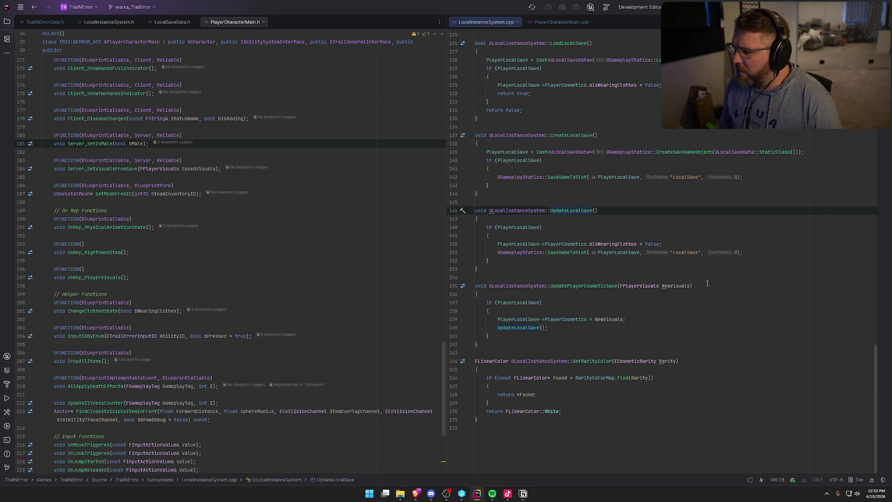
click(511, 228)
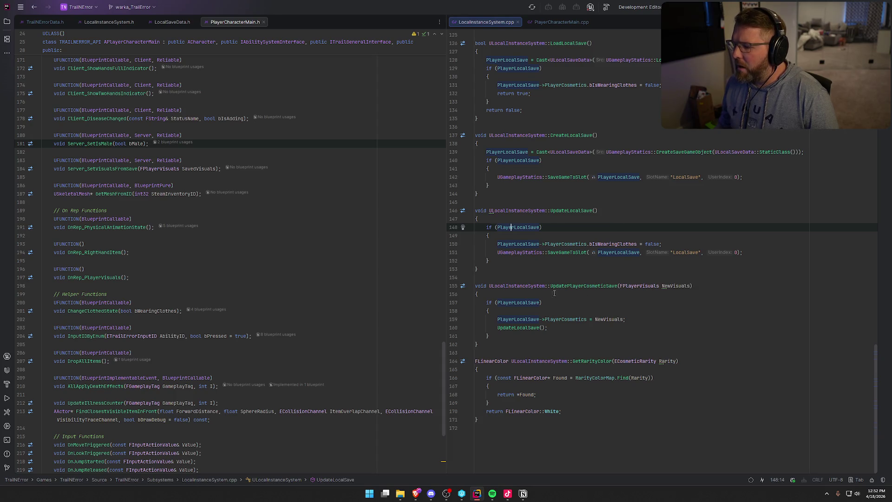
click(561, 22)
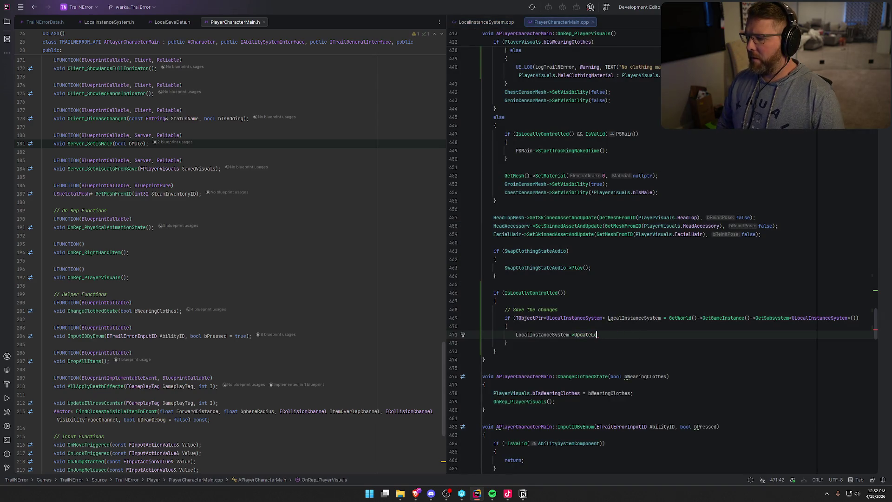
- Change the call to UpdatePlayerCosmeticSave(PlayerVisuals) and build the project with Ctrl+Shift+B
key(Return)
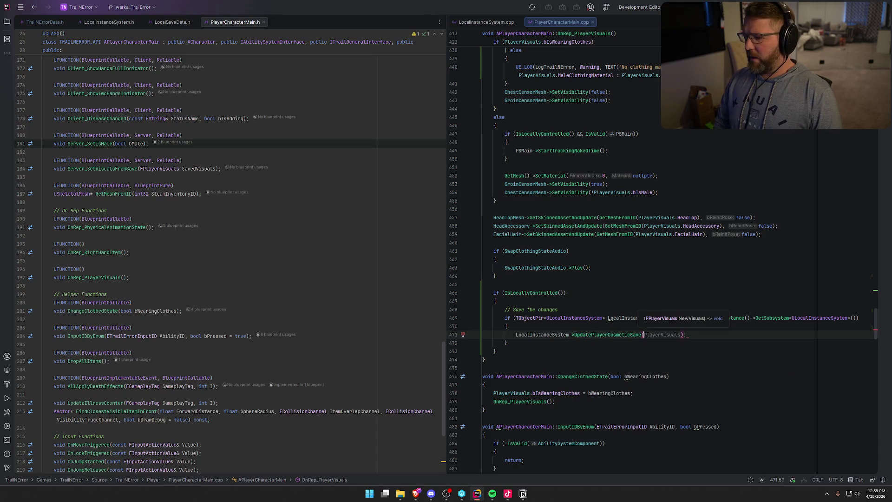
key(Tab)
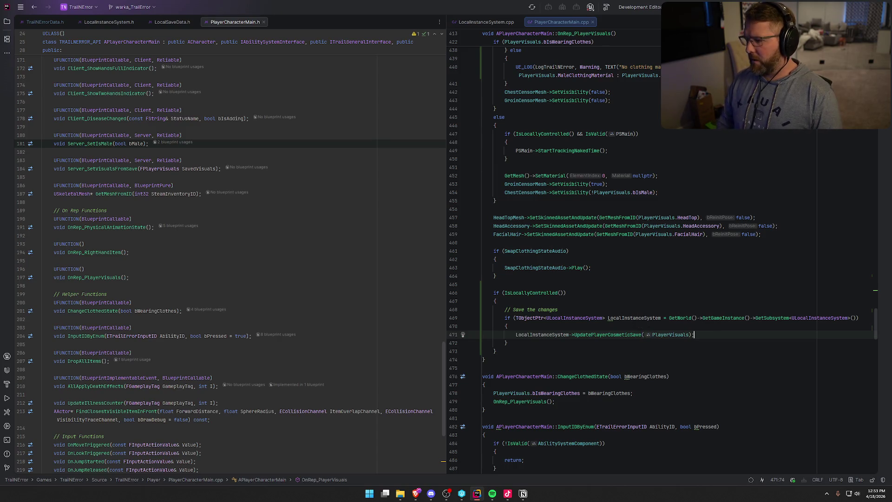
scroll(597, 287, up, 2)
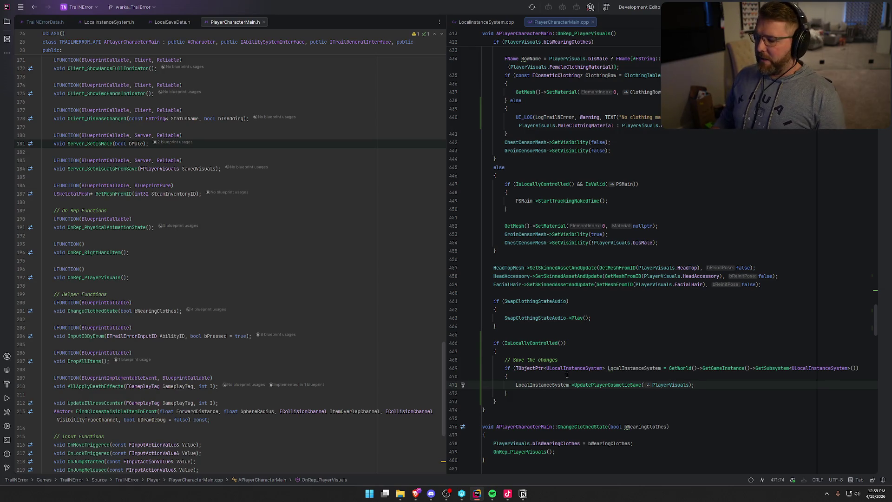
key(ctrl+shift+b)
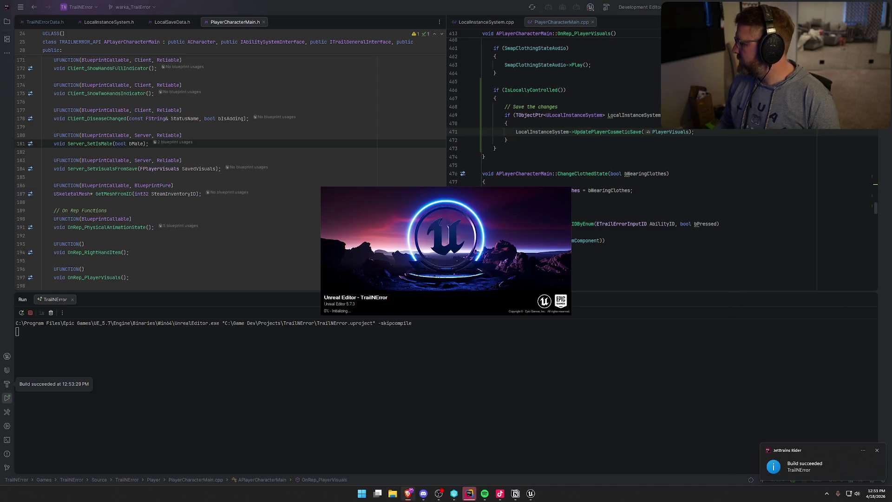
- Wait for 'Build succeeded' and for Unreal Editor to load TrailNError's MainMenu level
scroll(663, 371, down, 4)
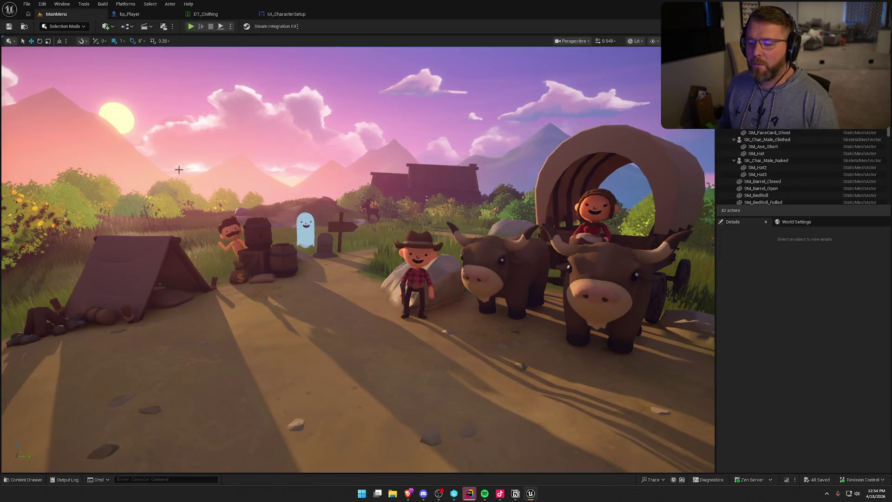
- Open the GameWorld map, play, pick the female body at the chest, save, and stop
key(ctrl+space)
double_click(255, 364)
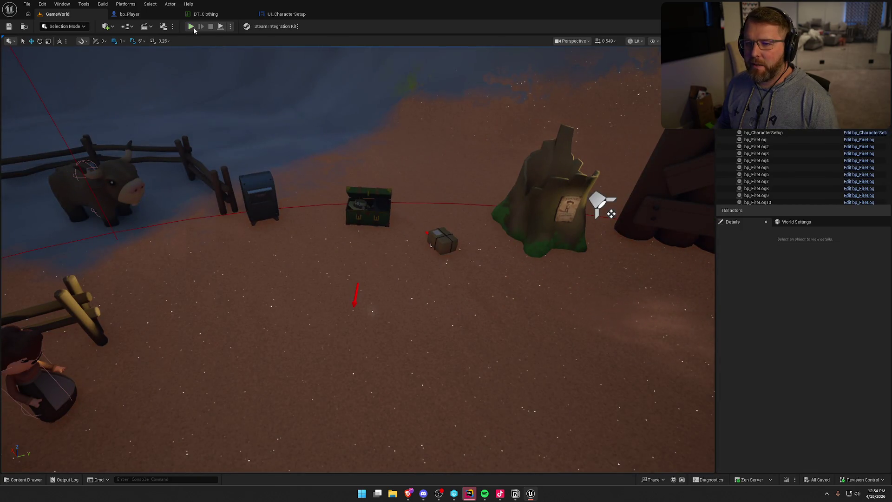
click(191, 27)
key(shift+w)
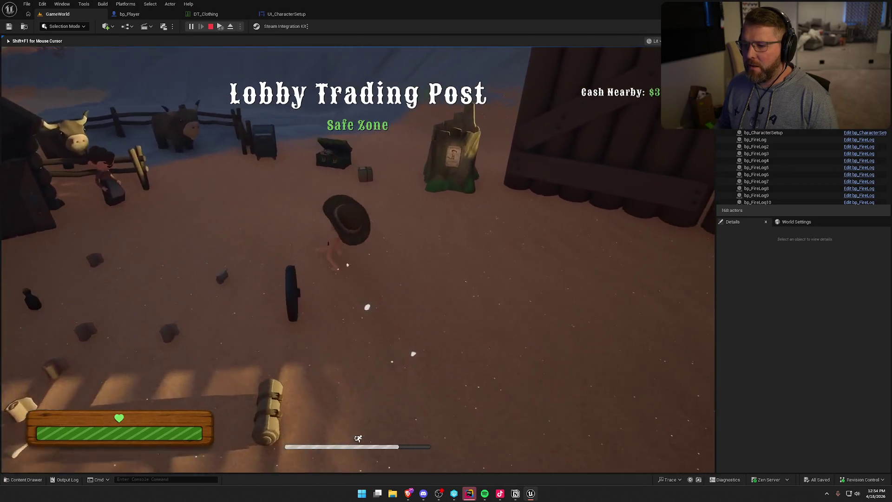
key(e)
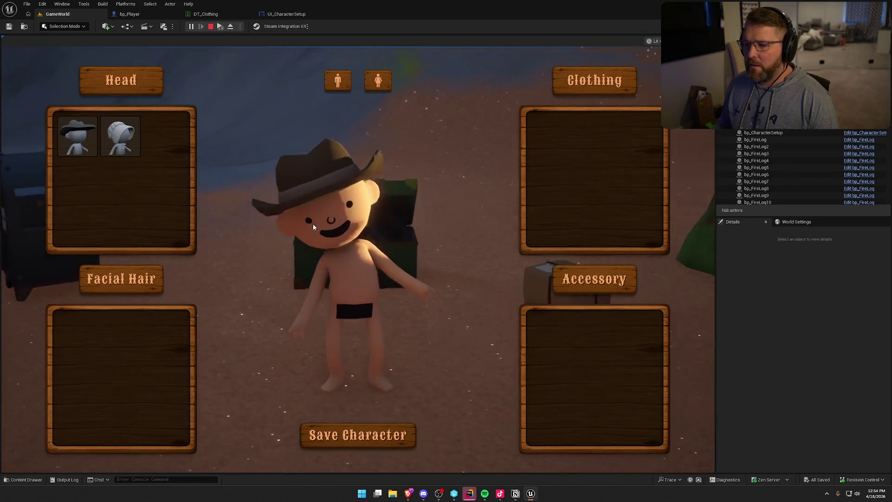
click(378, 81)
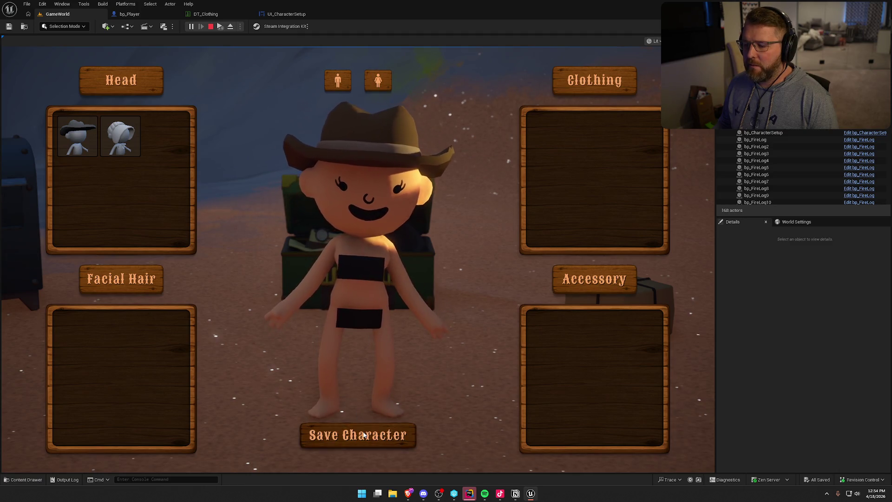
click(364, 434)
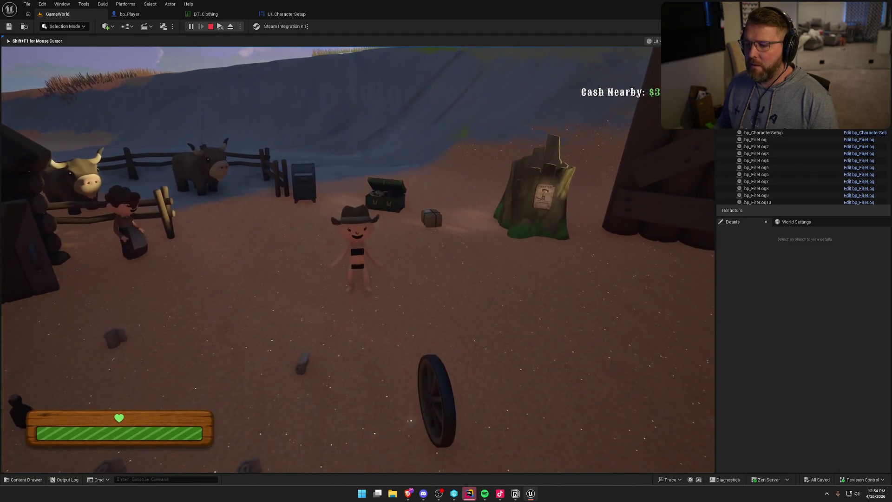
click(210, 27)
- Replay and reopen customization at the chest to check the female choice persisted
click(191, 26)
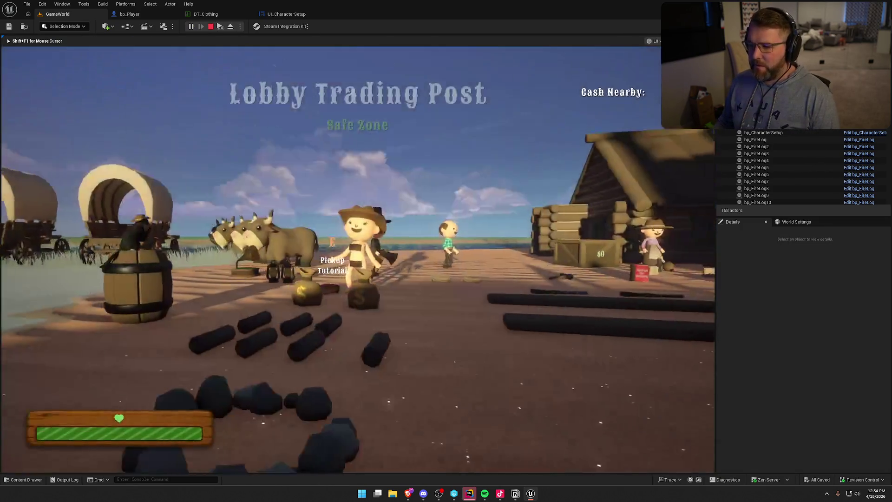
key(w)
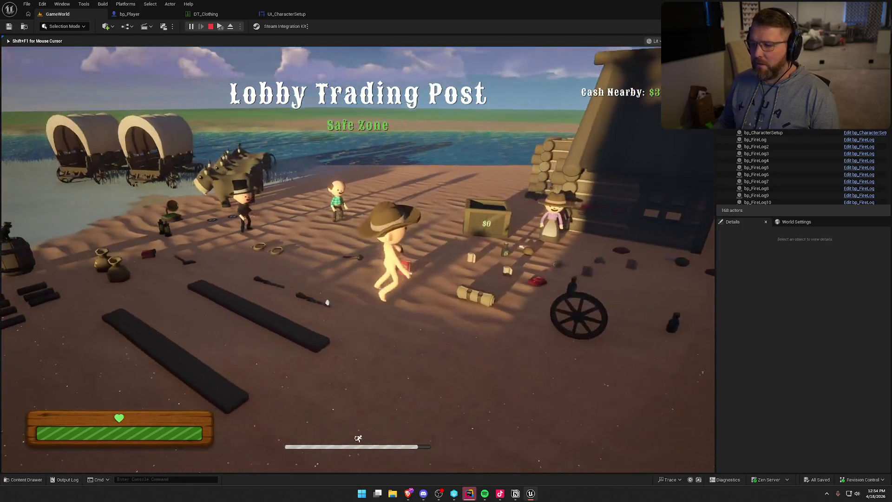
key(w)
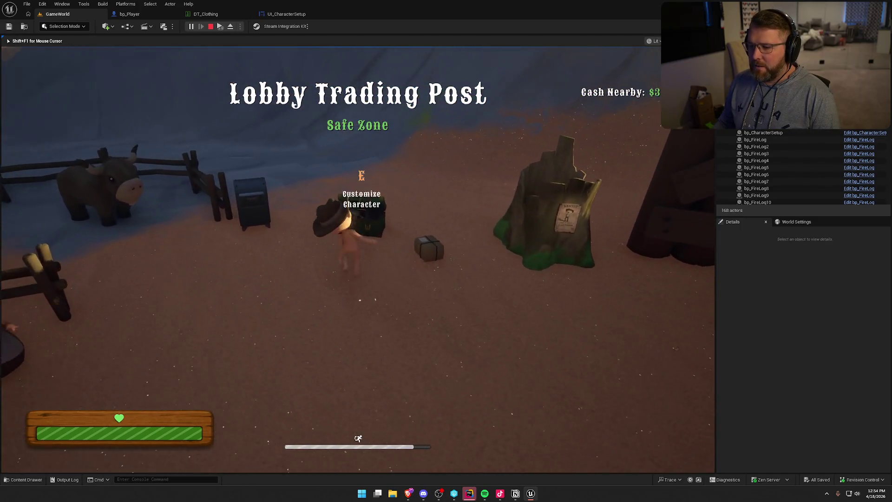
key(e)
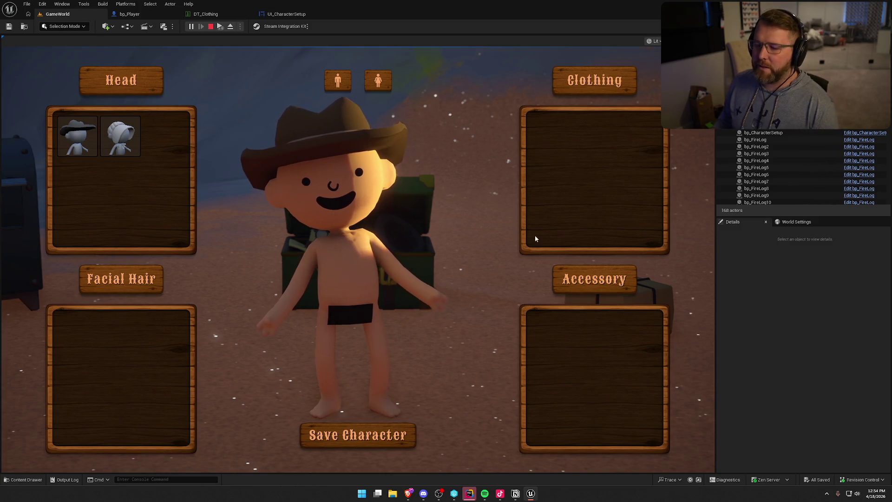
key(Escape)
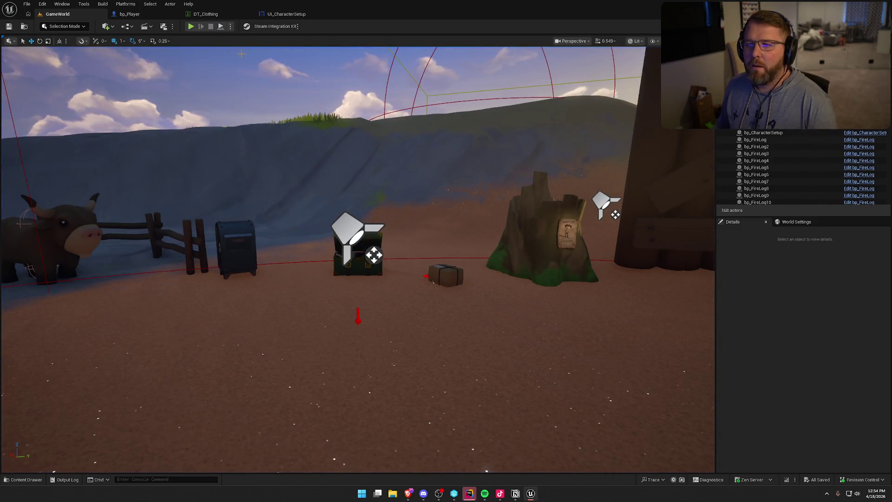
- Close the DT_Clothing data table tab and return to the level viewport
click(129, 13)
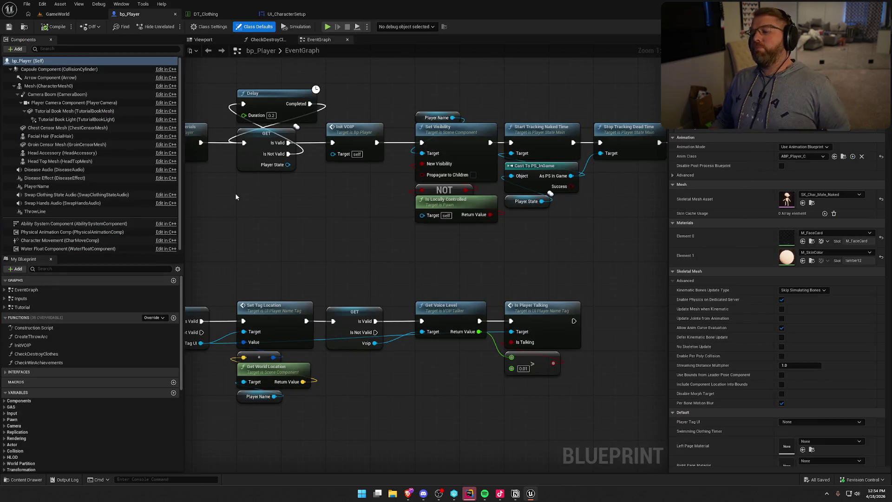
drag(207, 14, 150, 14)
click(175, 14)
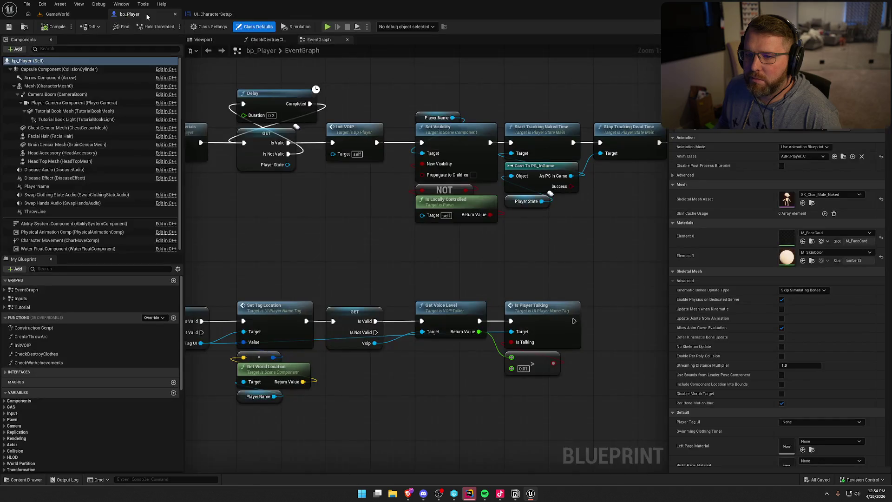
click(79, 13)
- Playtest switching to the female body, save the character, run around the camp, then stop
key(alt+p)
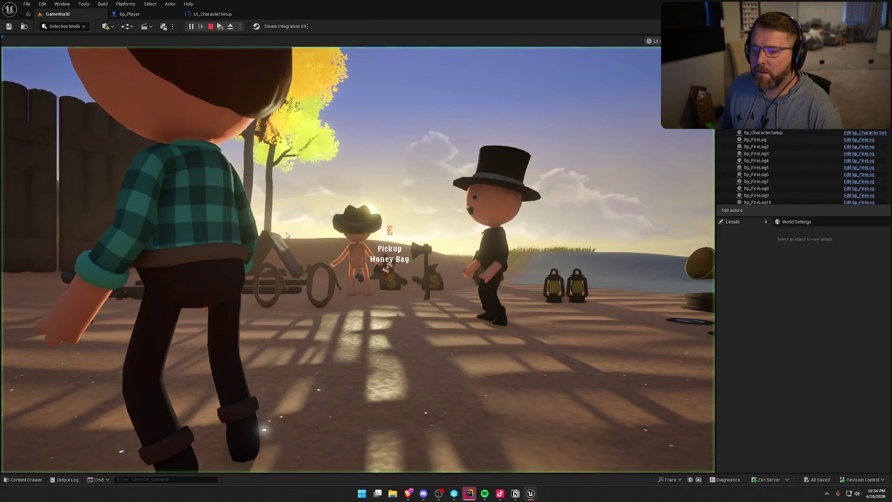
key(shift+w)
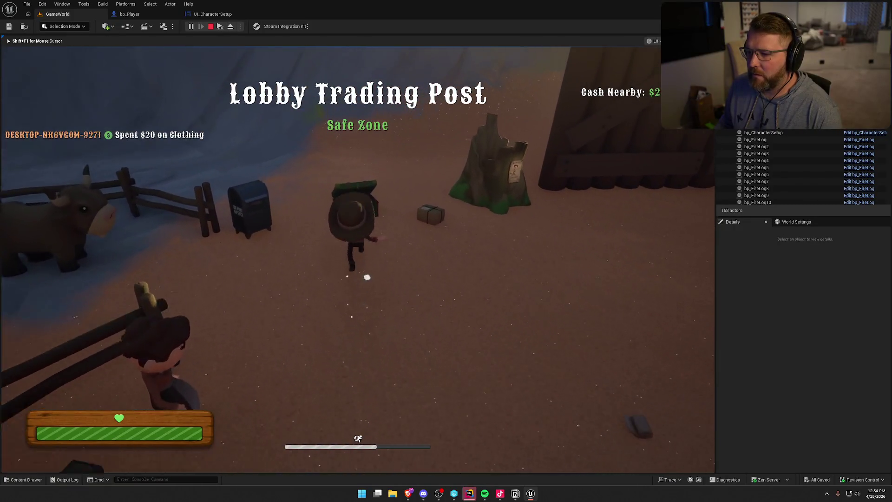
click(387, 81)
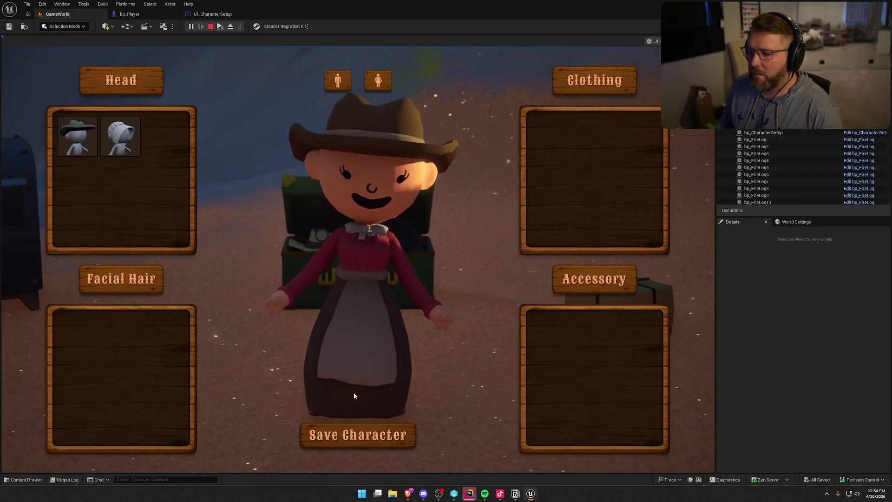
click(360, 434)
key(shift+w)
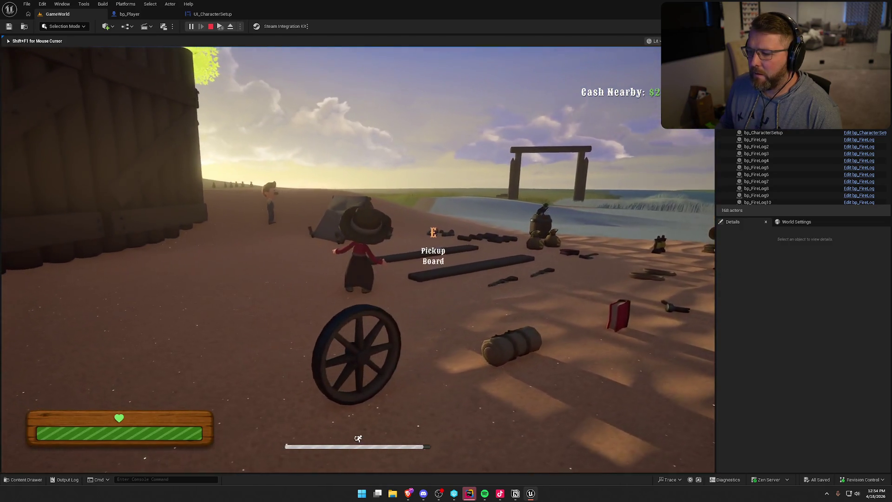
key(s)
key(shift+w)
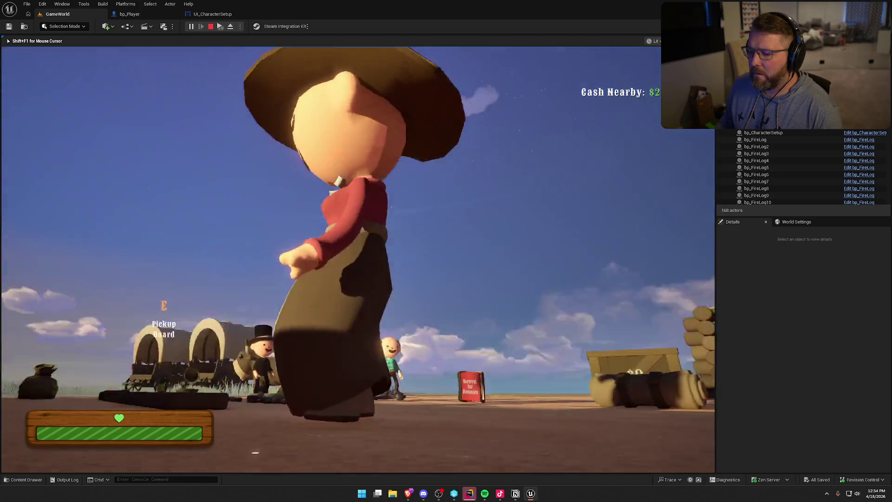
key(shift+w)
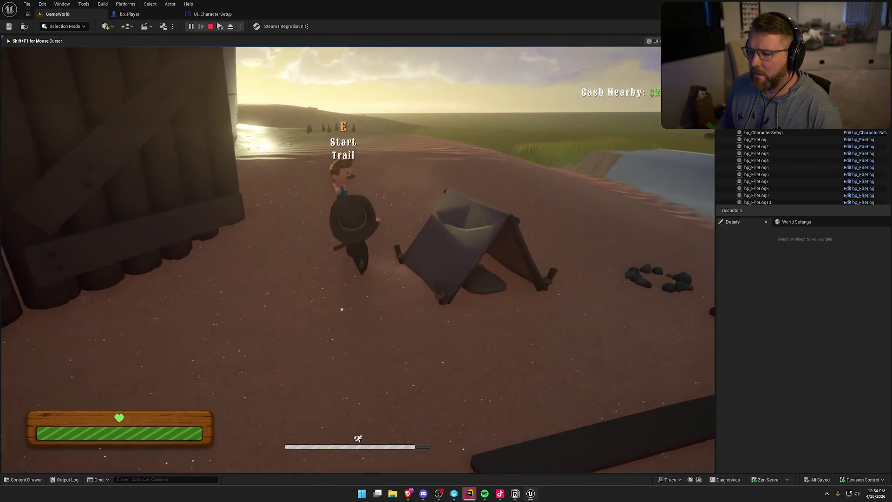
key(shift+w)
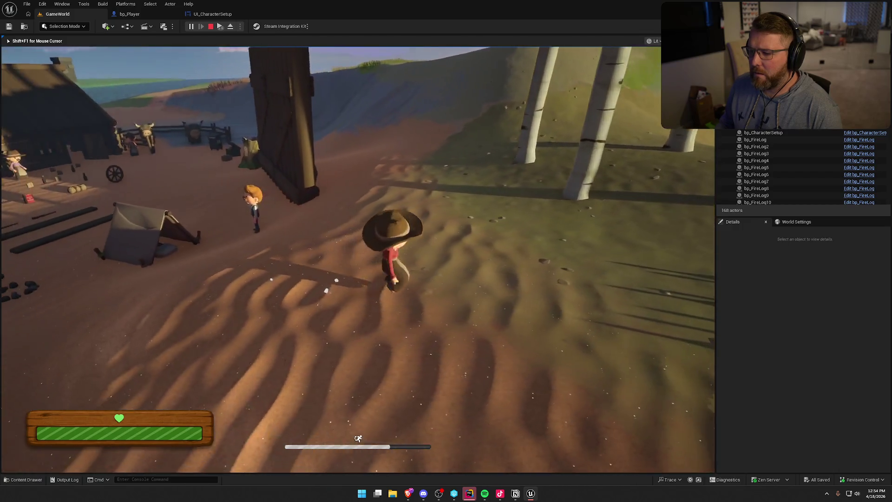
key(s)
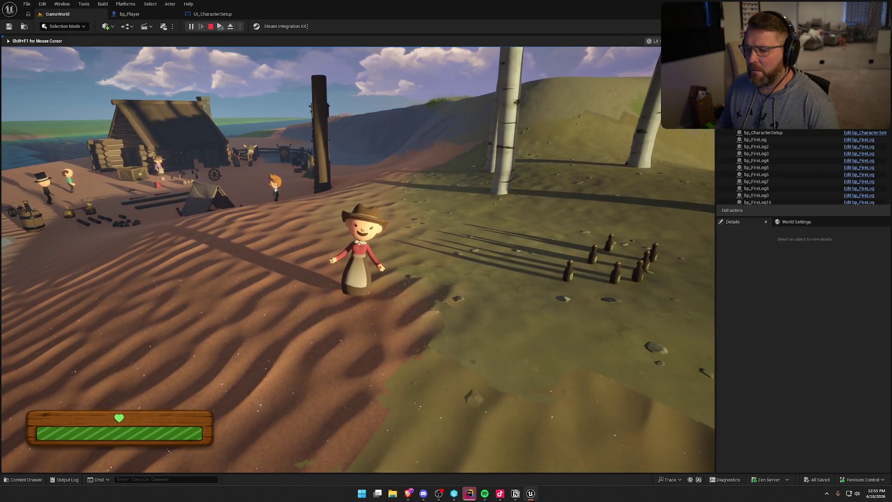
key(shift+s)
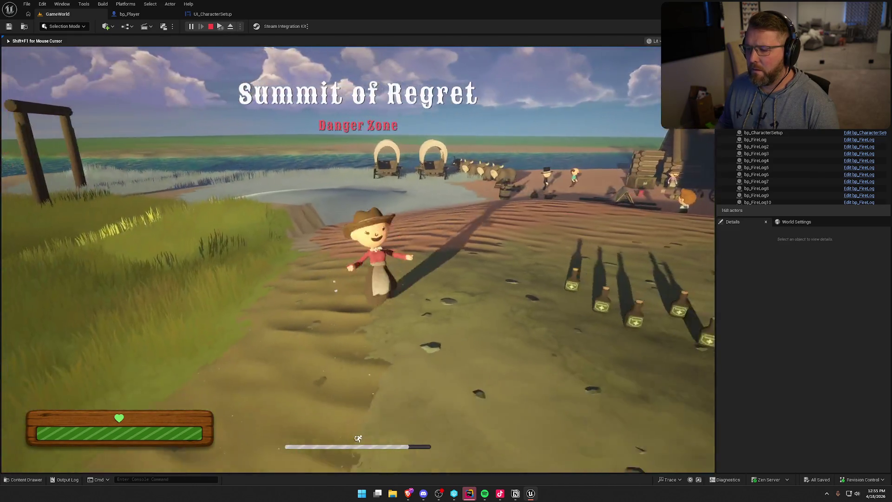
key(shift+F1)
key(Escape)
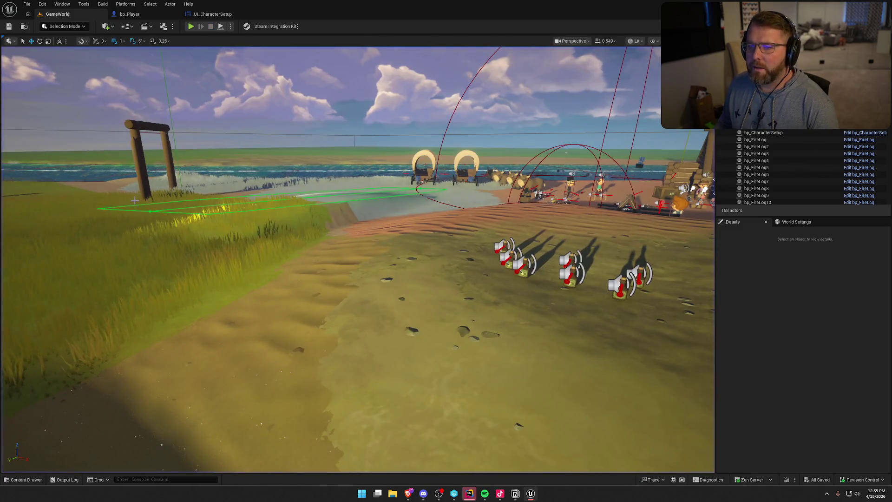
- Play again, buy and equip clothing at the shop, save the character, then stop
click(191, 26)
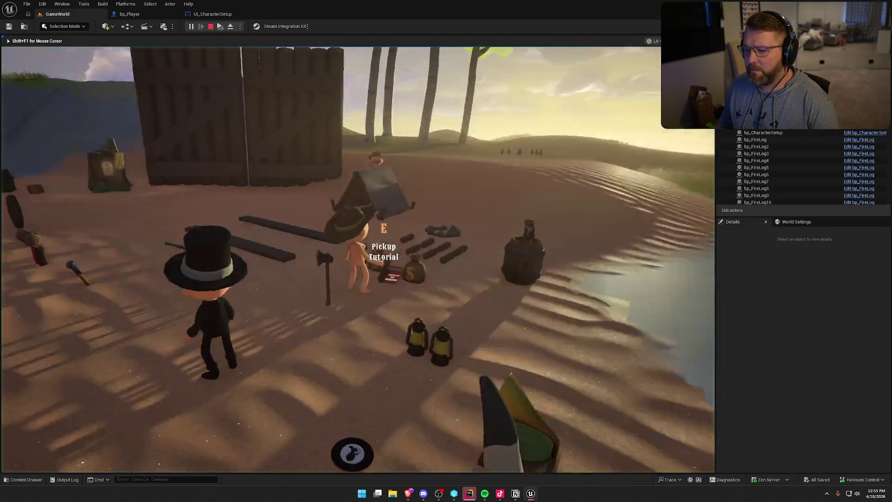
key(w)
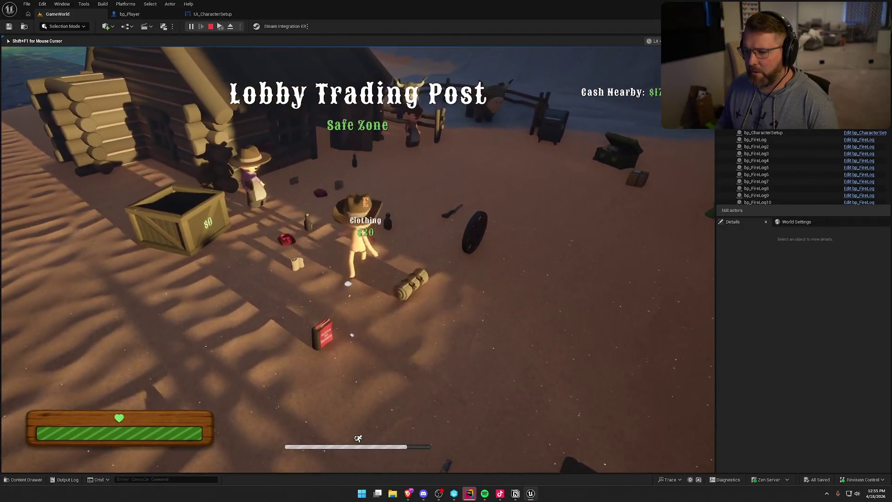
key(e)
click(358, 261)
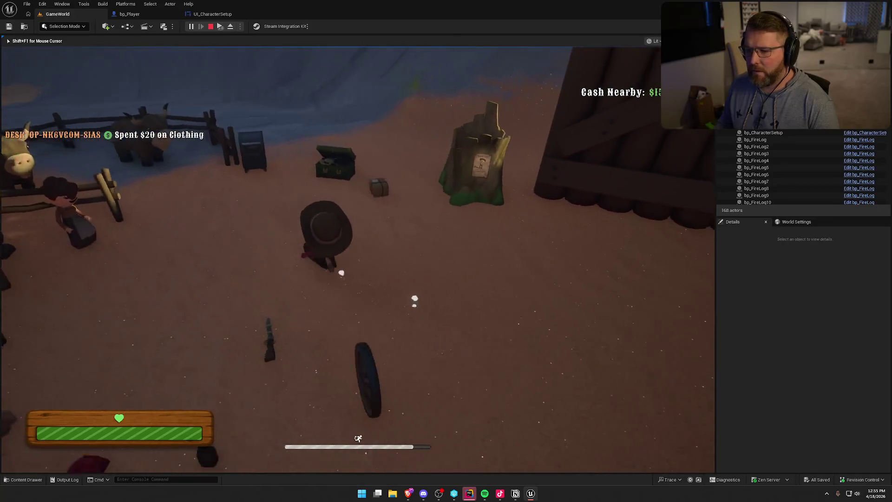
key(e)
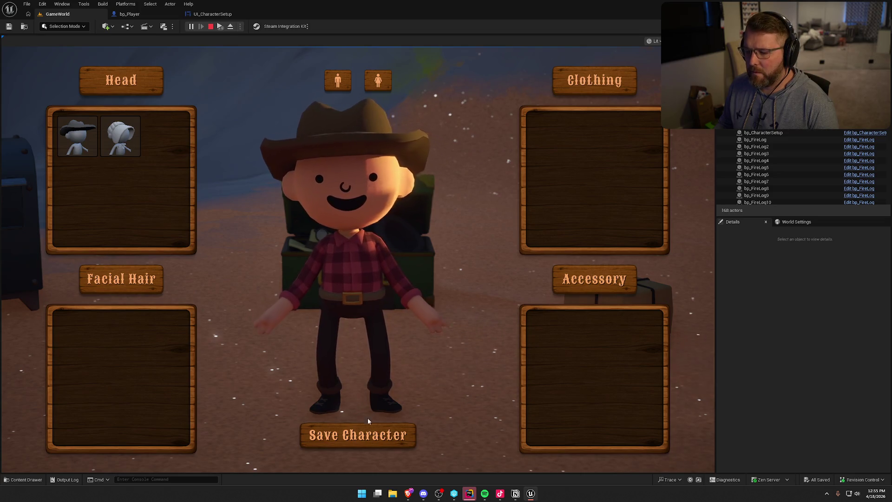
click(365, 433)
key(shift+w)
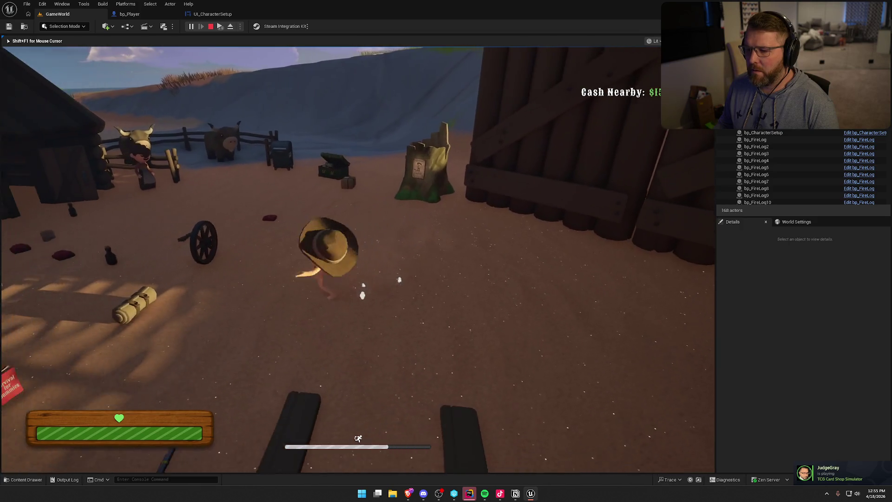
key(e)
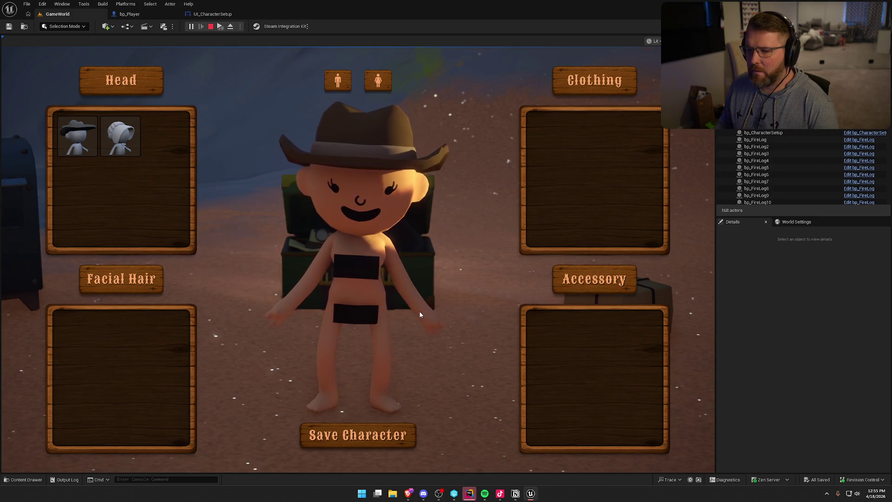
key(Escape)
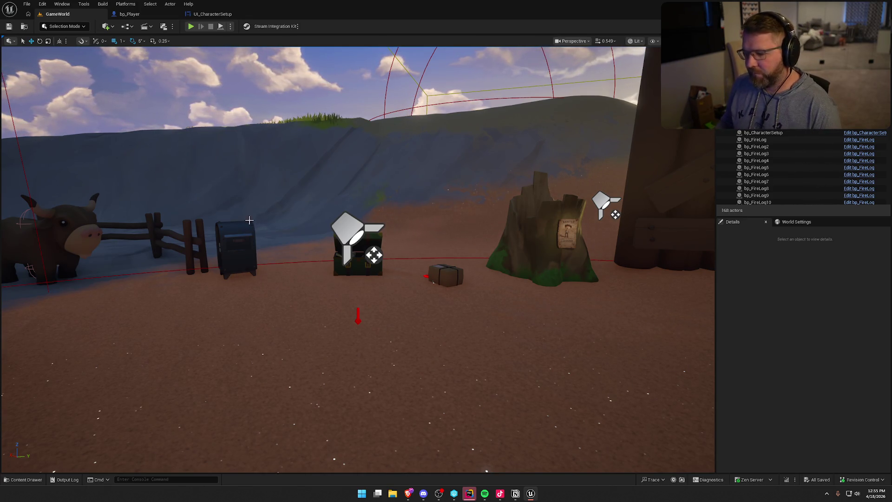
- Start one more play session, then stop it
click(190, 27)
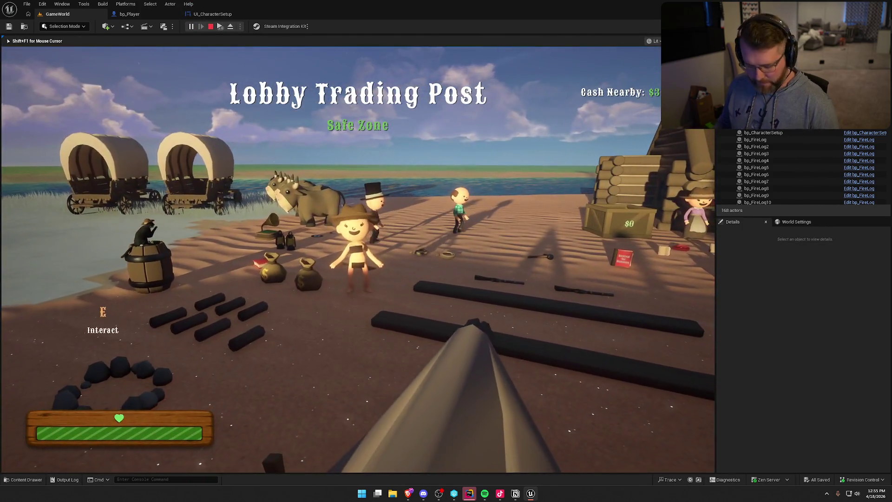
key(super)
key(super)
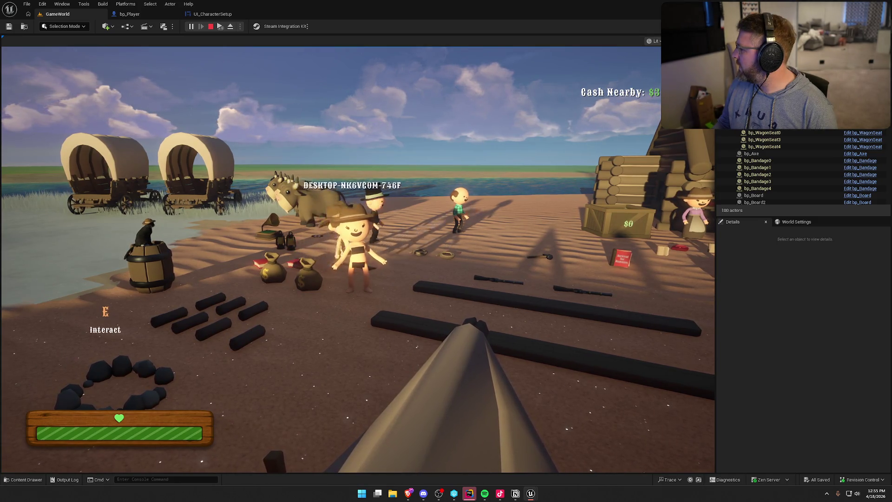
key(Escape)
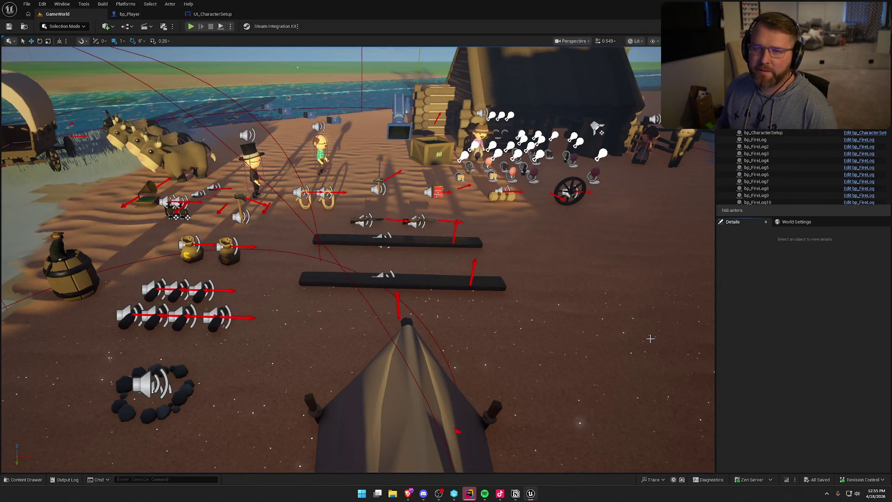
- Pan bp_Player's EventGraph over the BeginPlay and Tick chains, then close the blueprint tab
click(134, 14)
mouse_move(318, 216)
mouse_down()
mouse_move(344, 231)
mouse_move(358, 272)
mouse_move(270, 273)
mouse_move(185, 261)
mouse_up()
mouse_move(402, 241)
mouse_down()
mouse_move(325, 195)
mouse_move(241, 120)
mouse_move(182, 143)
mouse_up()
mouse_move(242, 283)
mouse_down()
mouse_move(396, 245)
mouse_move(260, 202)
mouse_up()
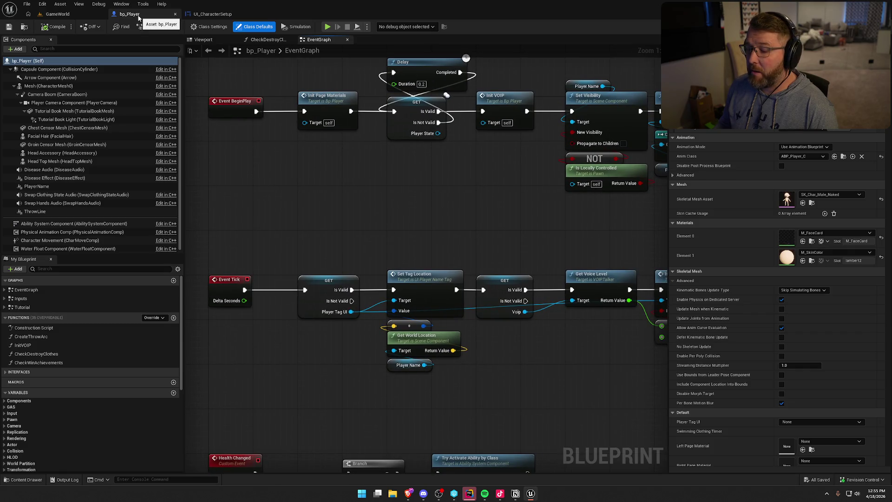
middle_click(138, 18)
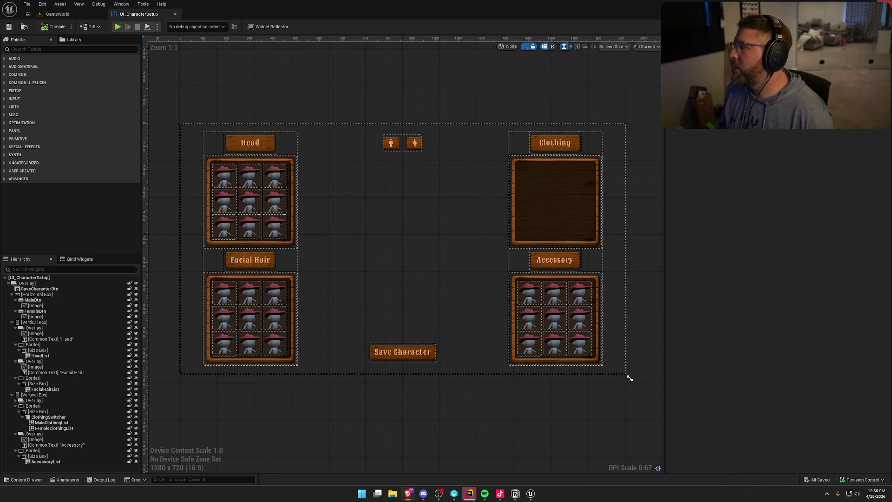
- Switch to Rider, hide the build log, and close the open code files
key(alt+Tab)
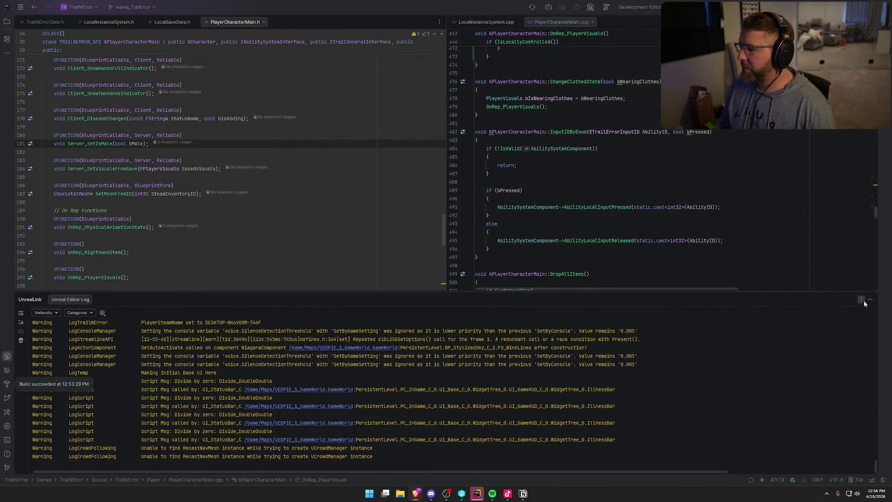
key(shift+Escape)
middle_click(44, 24)
middle_click(43, 24)
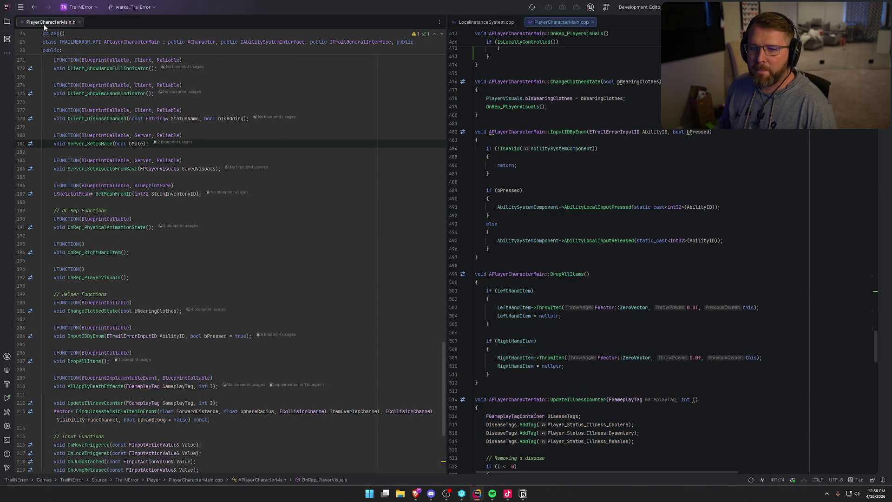
middle_click(43, 24)
middle_click(44, 24)
middle_click(43, 24)
middle_click(43, 23)
- Open SteamInventoryDef.json with the solution tree hidden and start a New Chat in Copilot
click(12, 25)
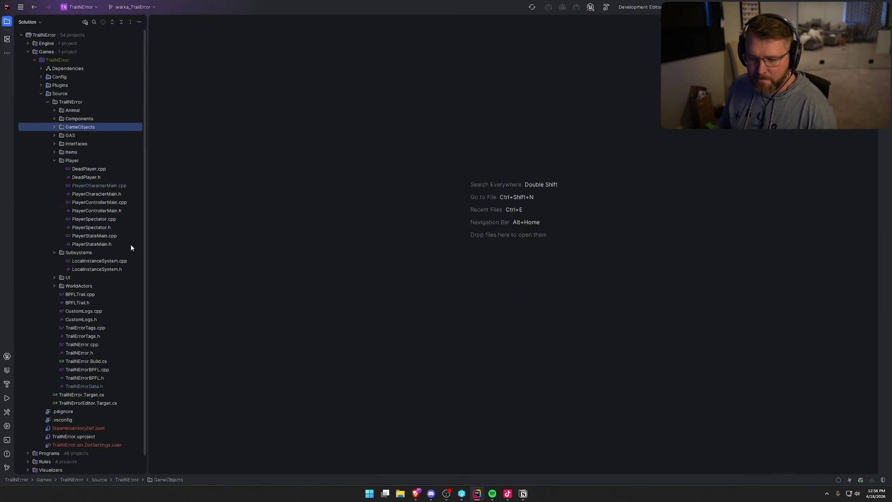
double_click(96, 428)
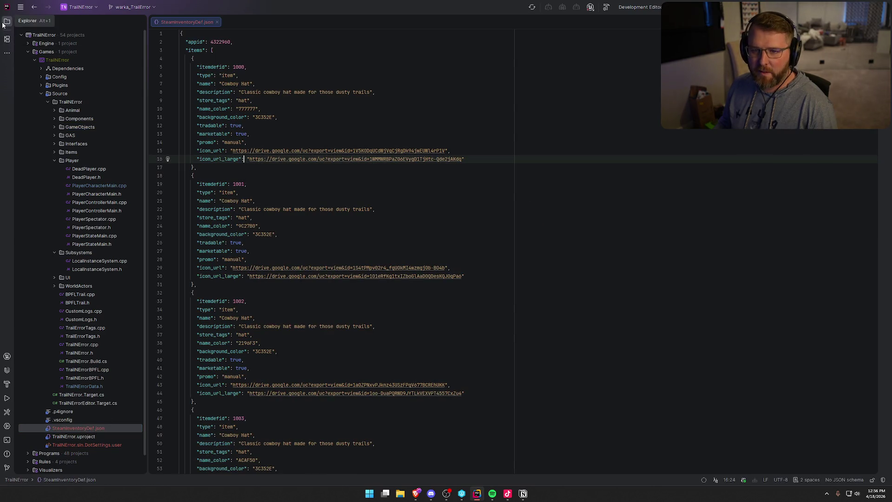
key(shift+Escape)
scroll(414, 341, down, 6)
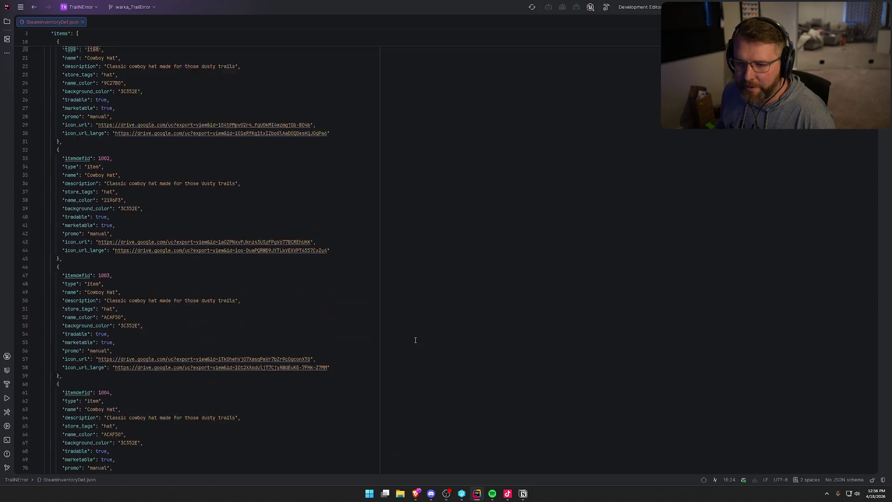
scroll(651, 264, down, 18)
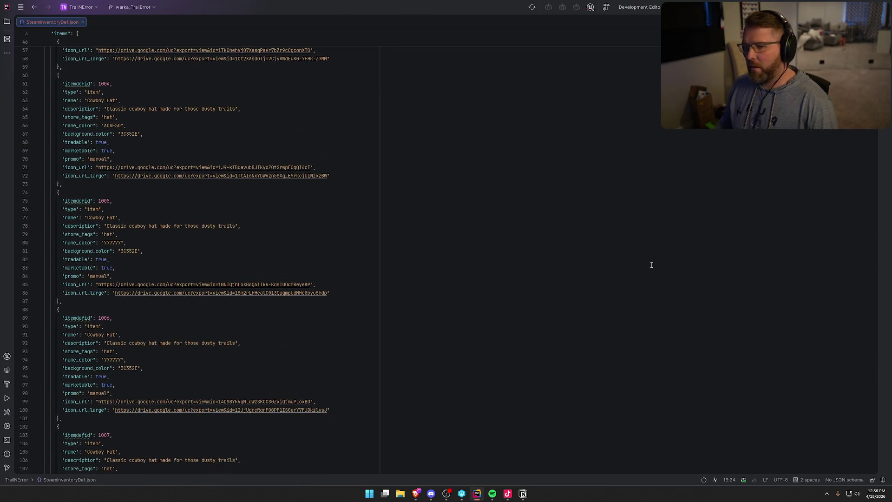
scroll(651, 265, up, 8)
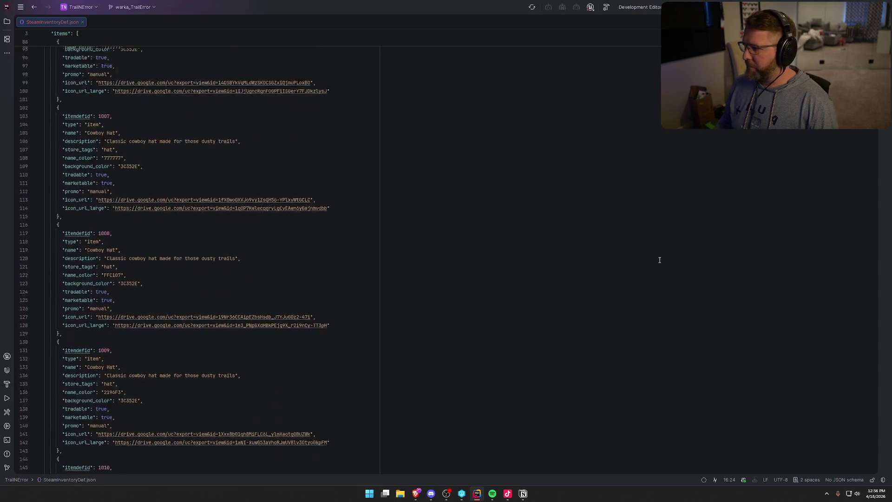
scroll(659, 260, up, 16)
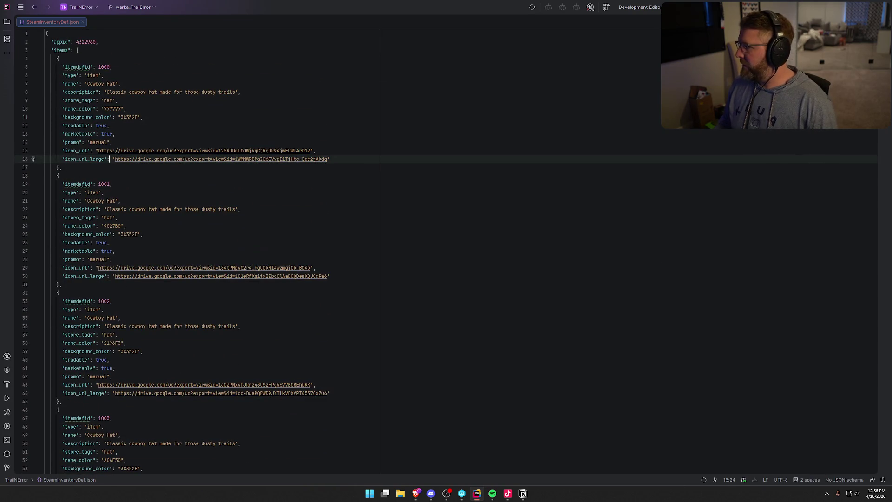
key(ctrl+shift+c)
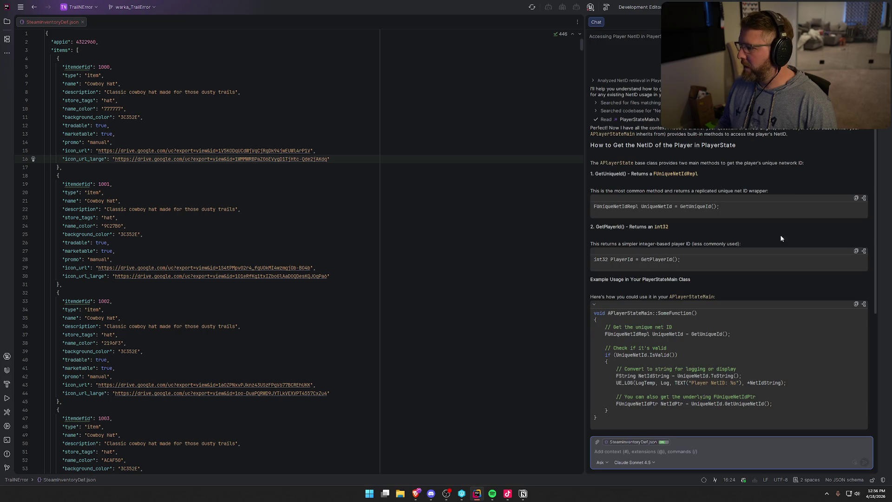
click(653, 451)
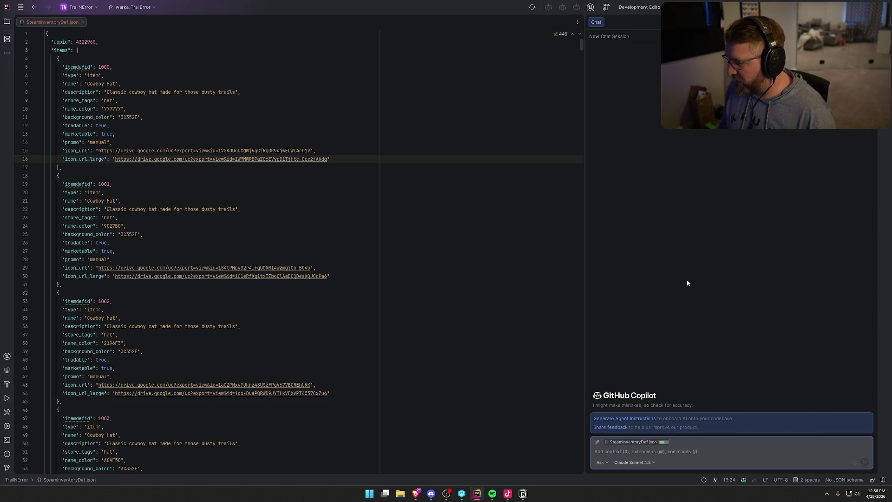
- Switch Copilot Chat from Ask to Agent mode
click(603, 462)
click(620, 462)
click(644, 452)
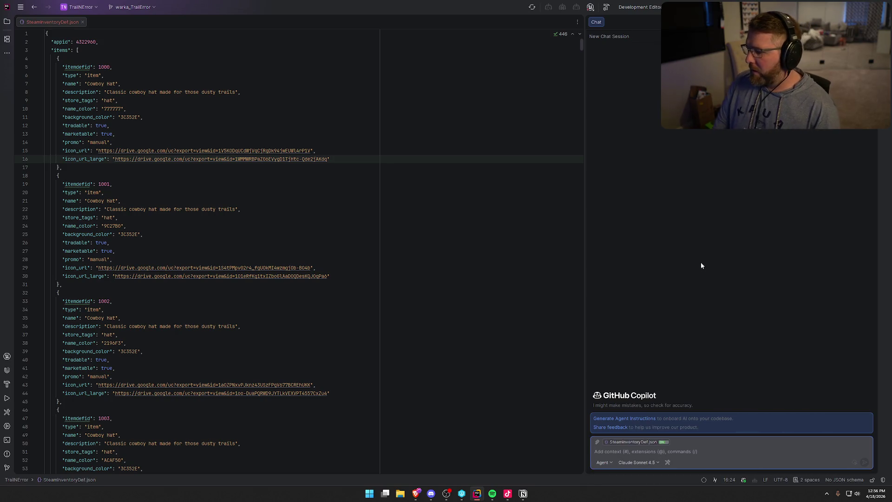
- Ask Copilot to make every icon_url and icon_url_large an empty string, and approve its command
text(i need you to )
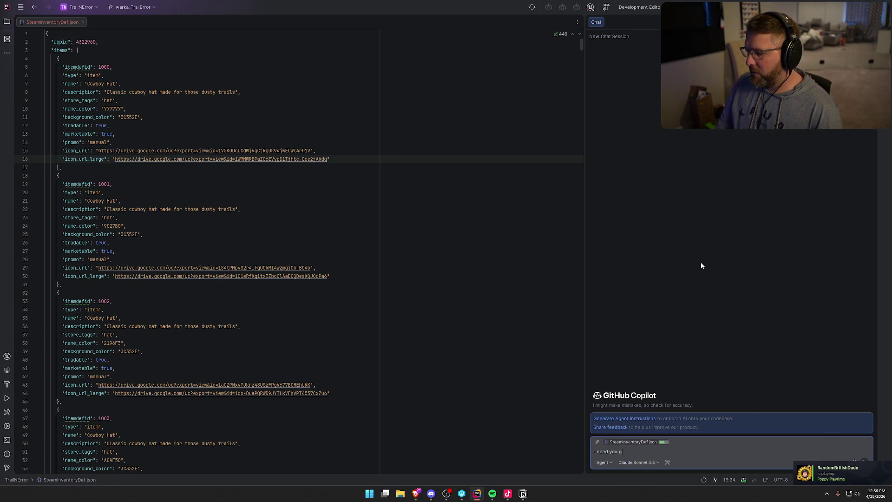
text(go through and remove)
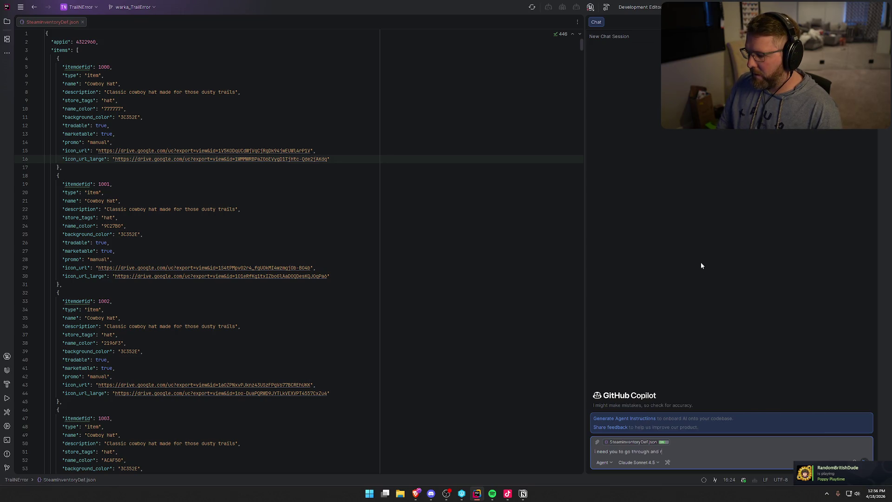
drag(98, 151, 226, 150)
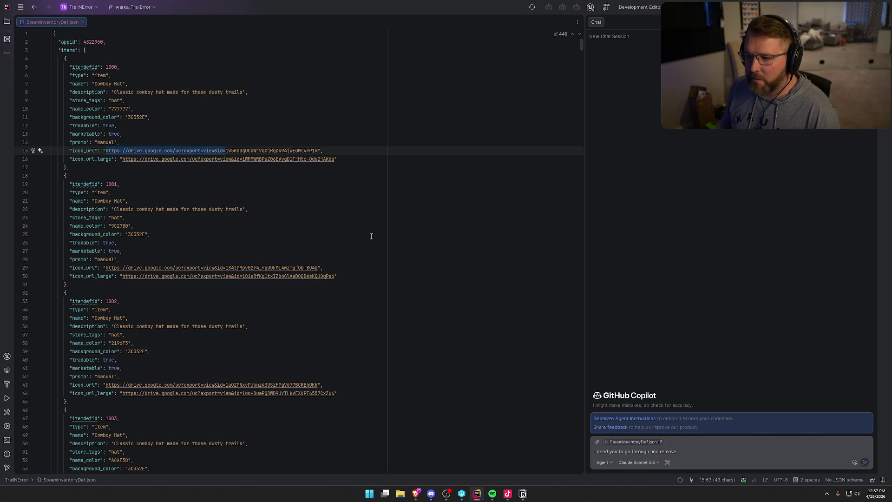
click(294, 173)
click(694, 455)
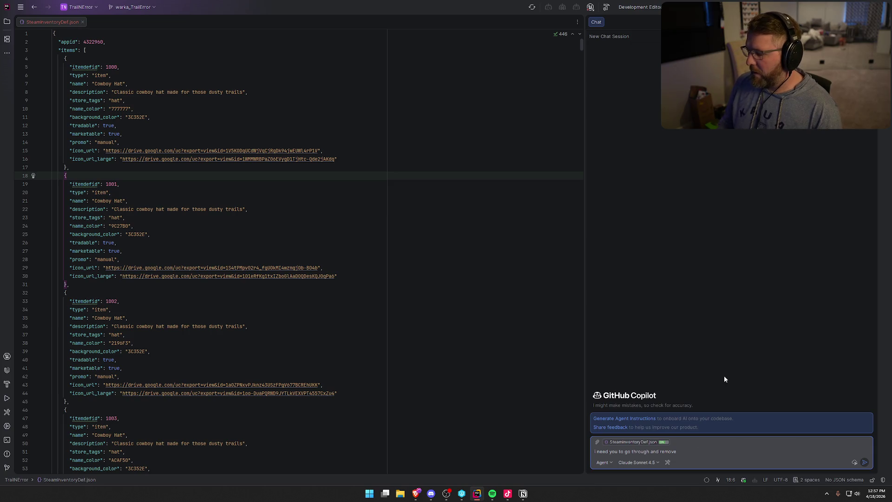
text(all of the URLs )
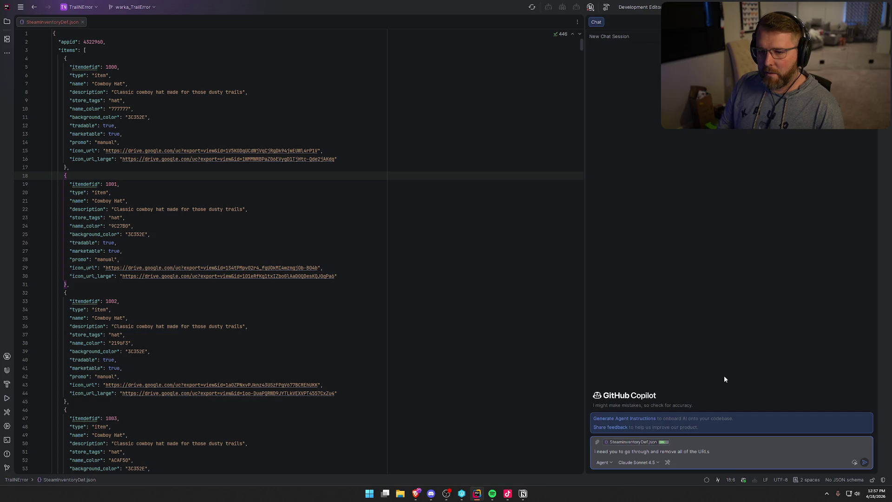
text(in this docuem)
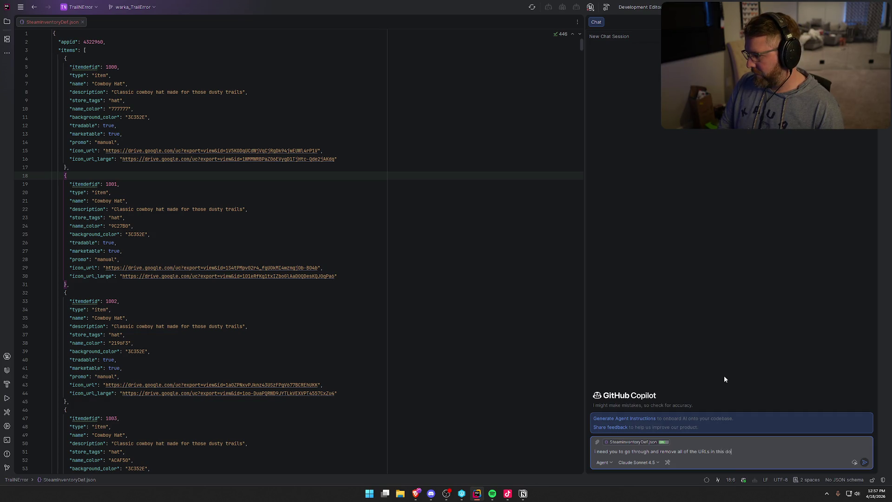
key(BackSpace)
key(BackSpace)
text(ment, )
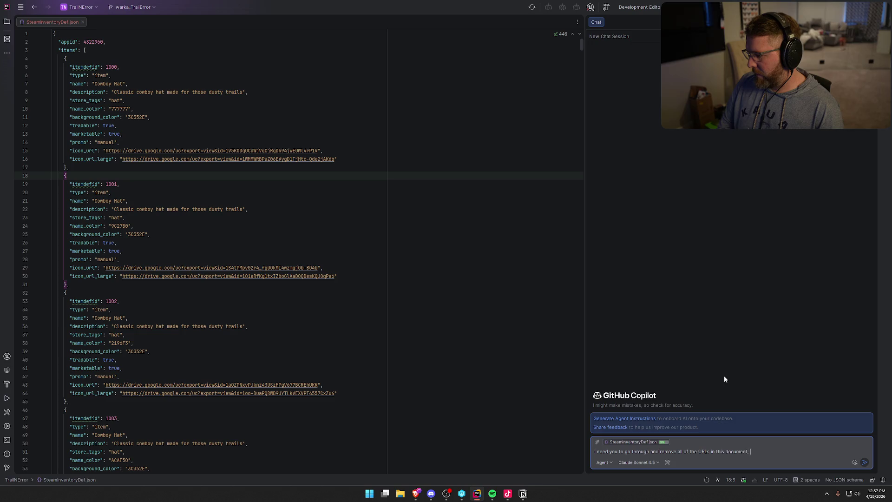
text(i want you to leave the )
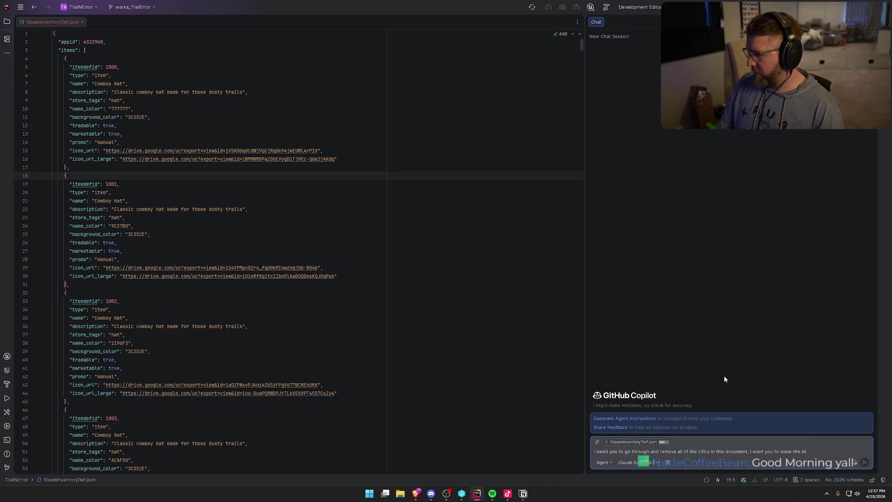
text(icon_)
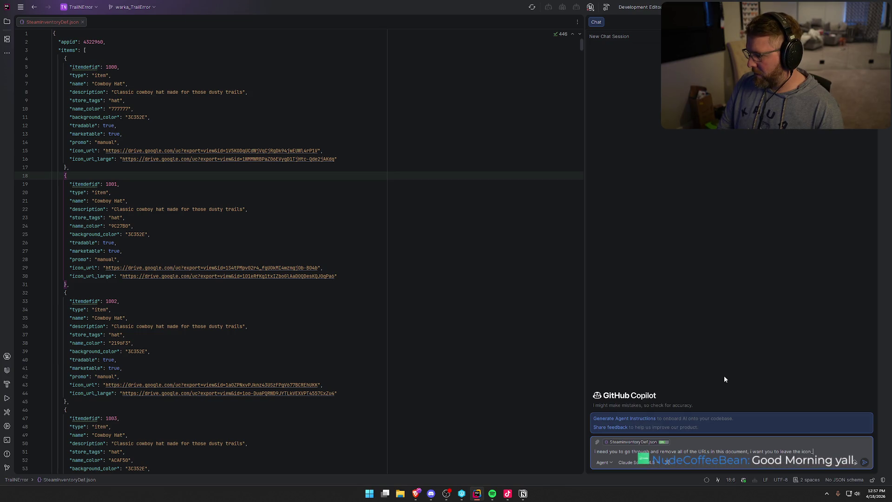
text(url and )
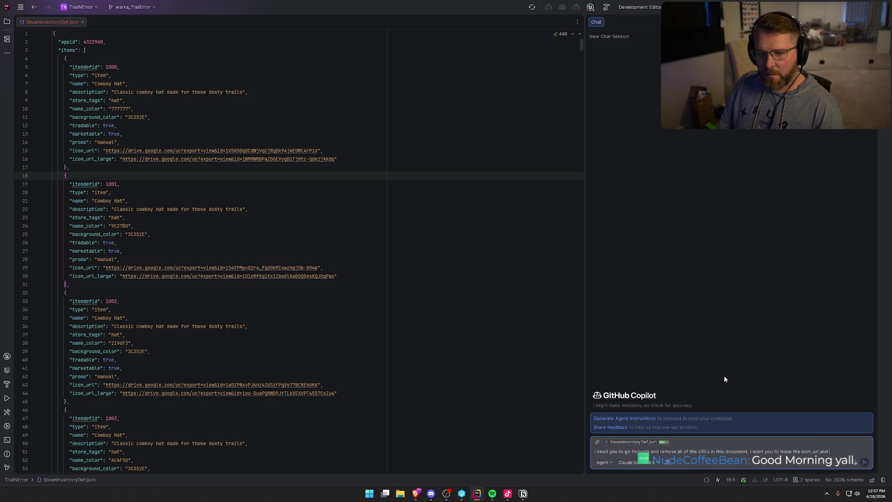
text(icon_ru)
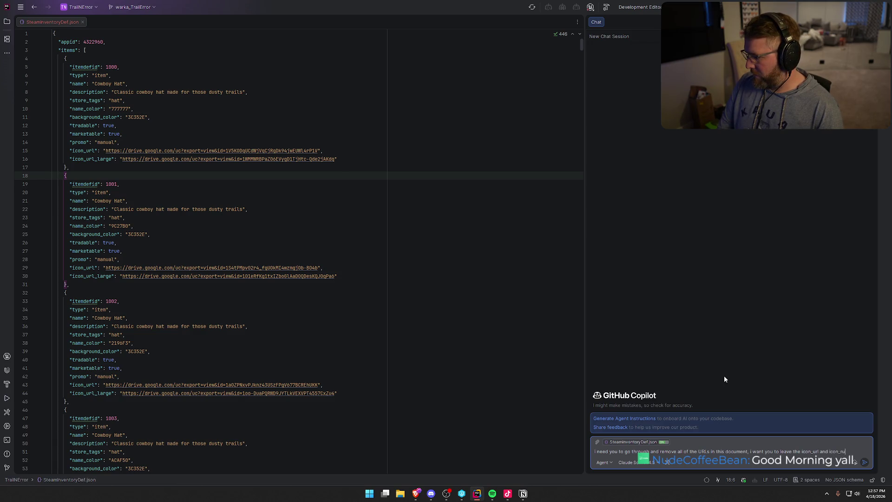
key(BackSpace)
text(url_large fields )
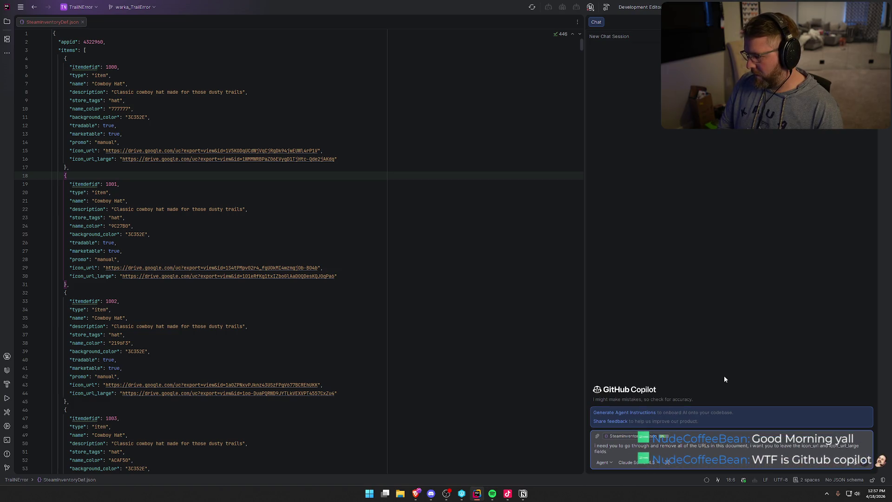
text(just make th)
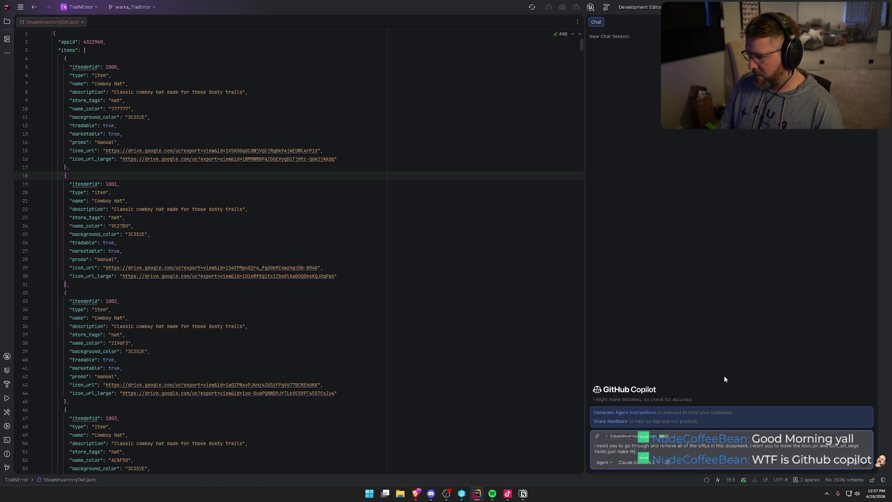
text(em empty strings for now)
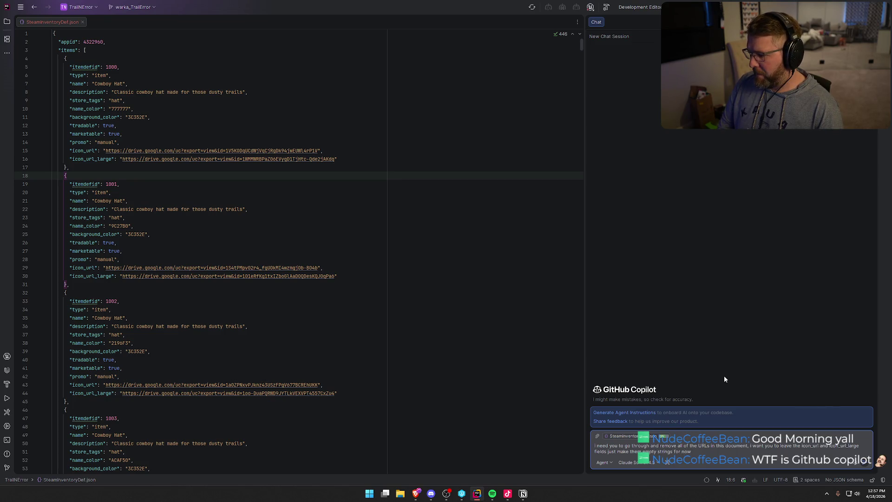
key(Return)
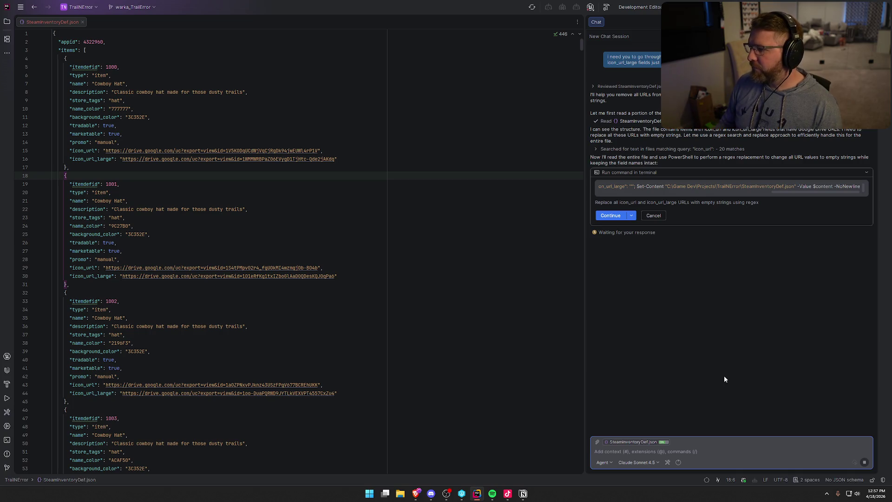
click(608, 215)
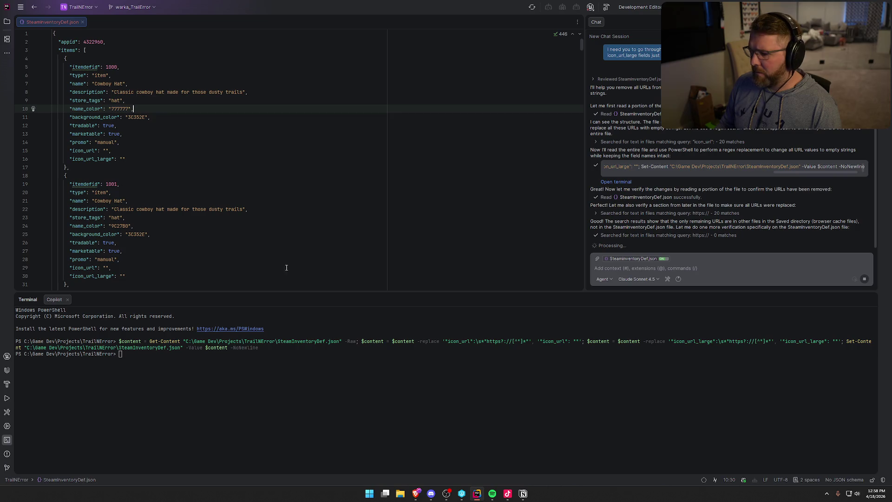
- Let the agent's PowerShell replace finish, then hide the Terminal panel
click(871, 299)
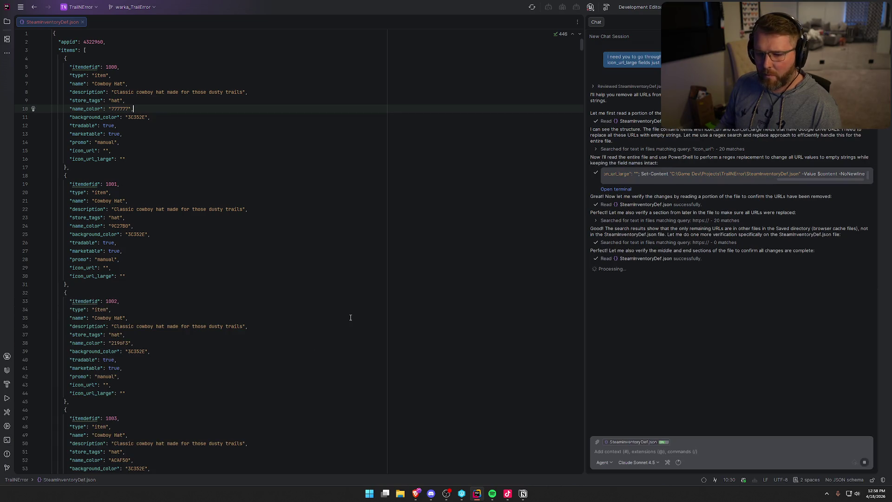
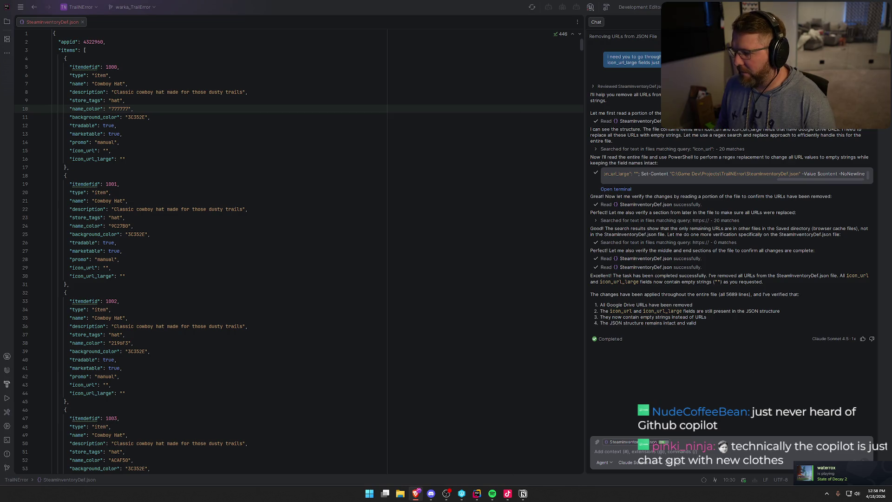
- Switch the AI chat from Agent to Ask mode
click(679, 365)
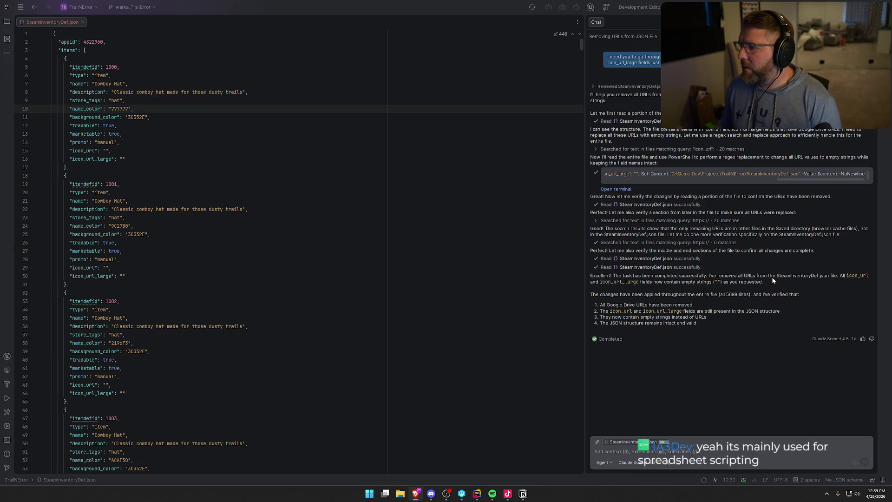
click(603, 463)
click(619, 447)
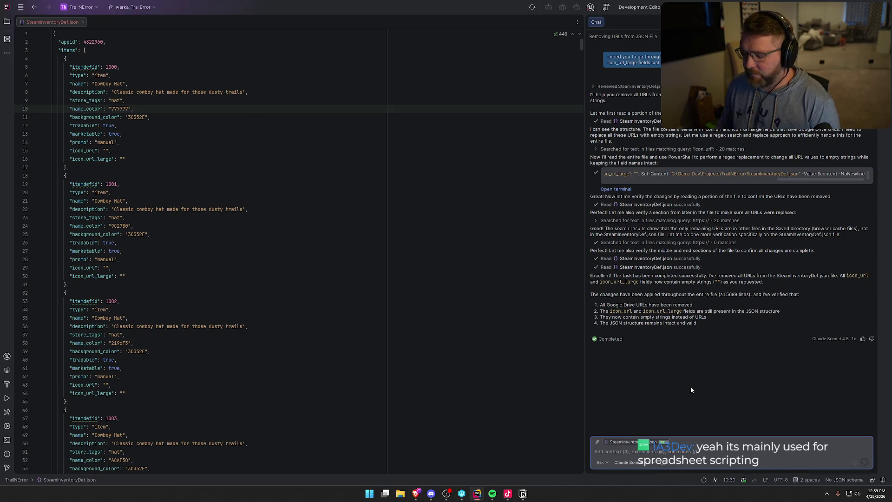
- Ask for a Google Apps Script that takes a Drive folder ID and returns file names and share IDs
text(ok now i need you to generate a goog)
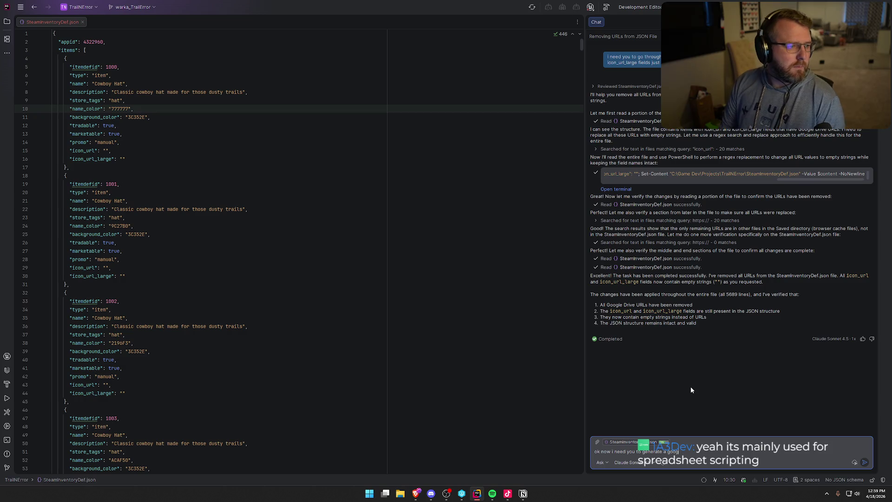
text(le apps)
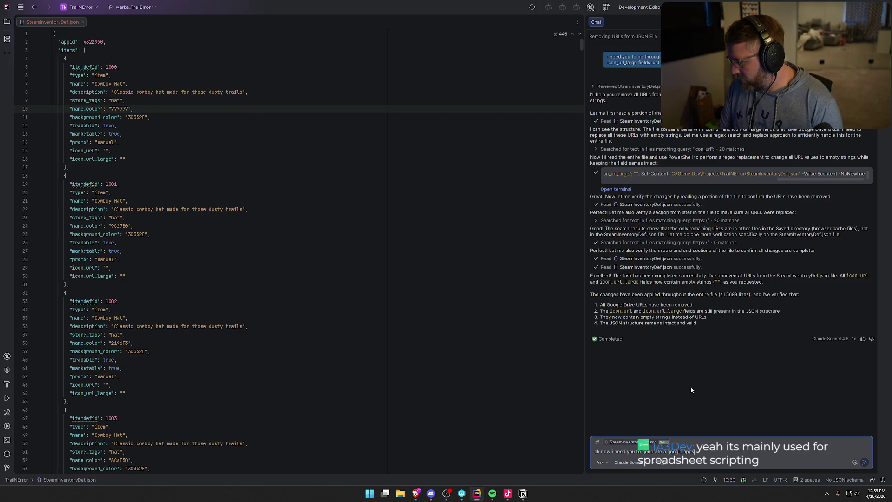
text( script t)
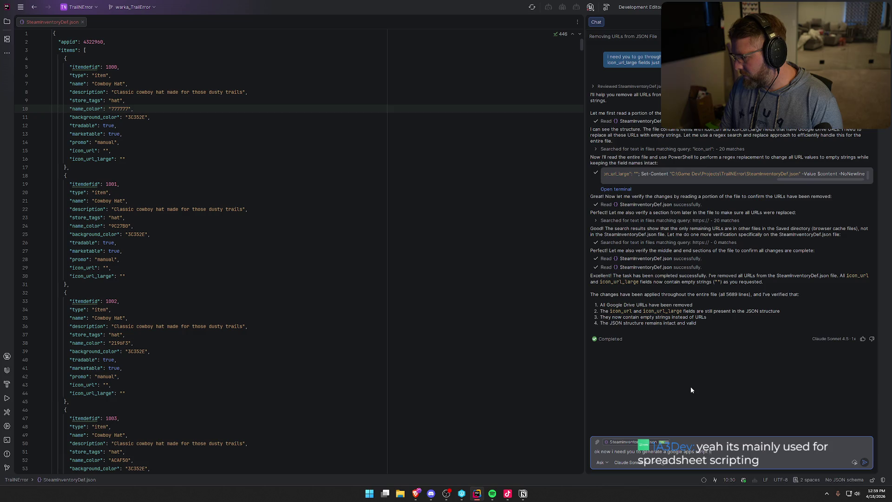
text(hat i can pass in the folder)
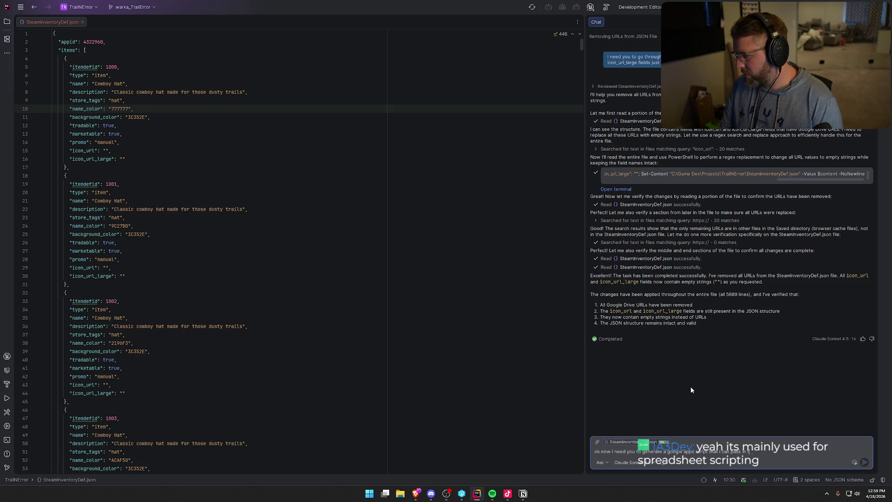
key(BackSpace)
key(BackSpace)
key(BackSpace)
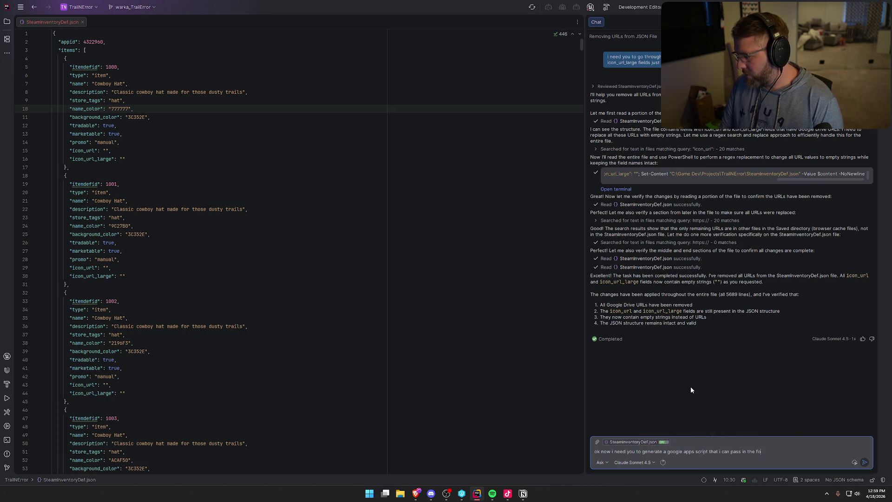
text(googl)
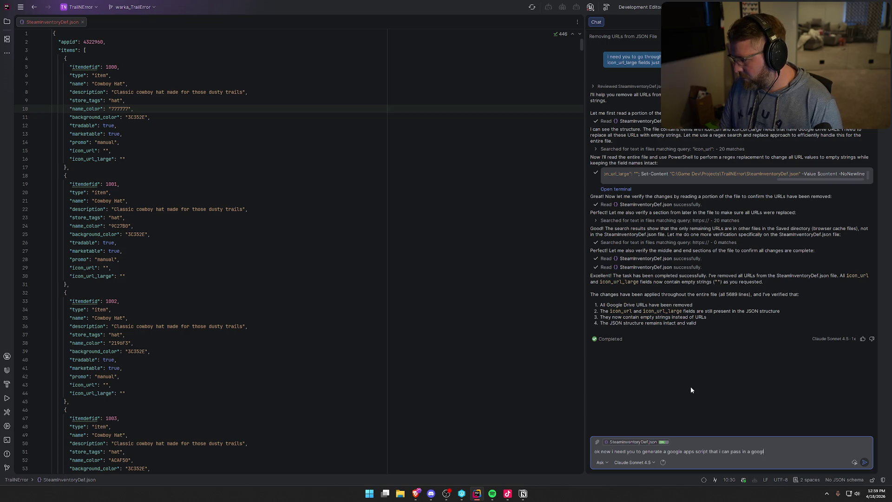
text(e )
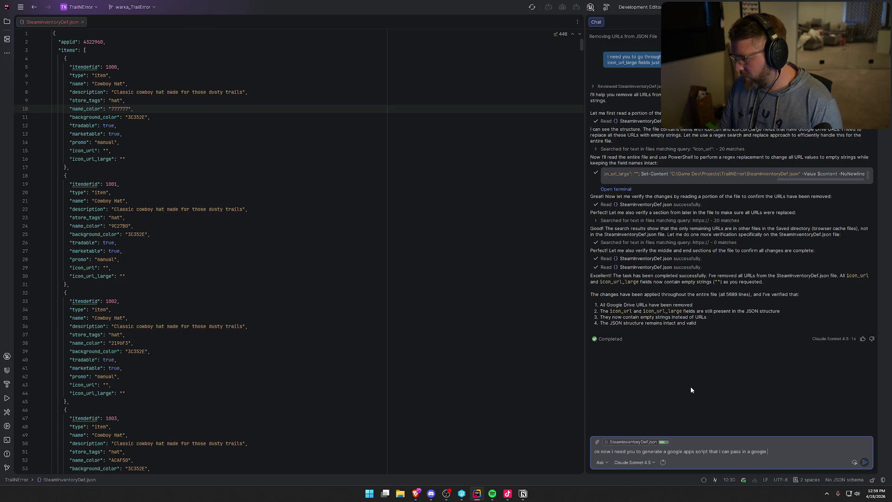
text(drive folder ID)
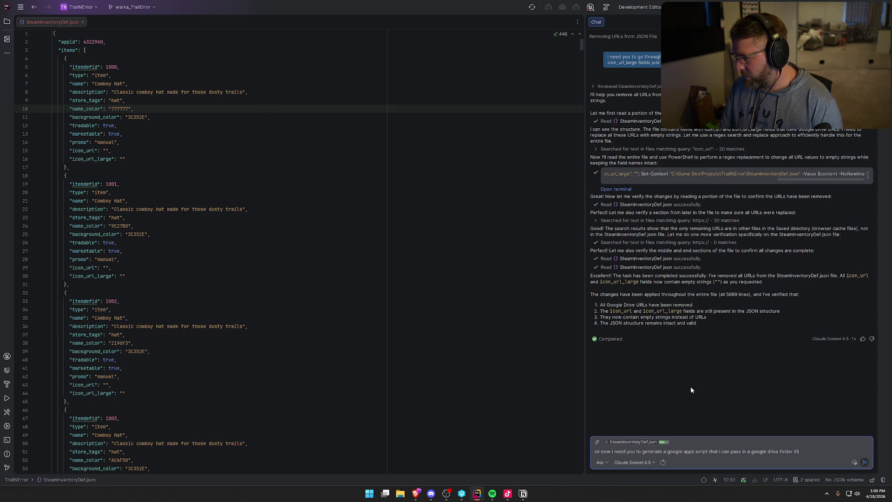
text( and then it will )
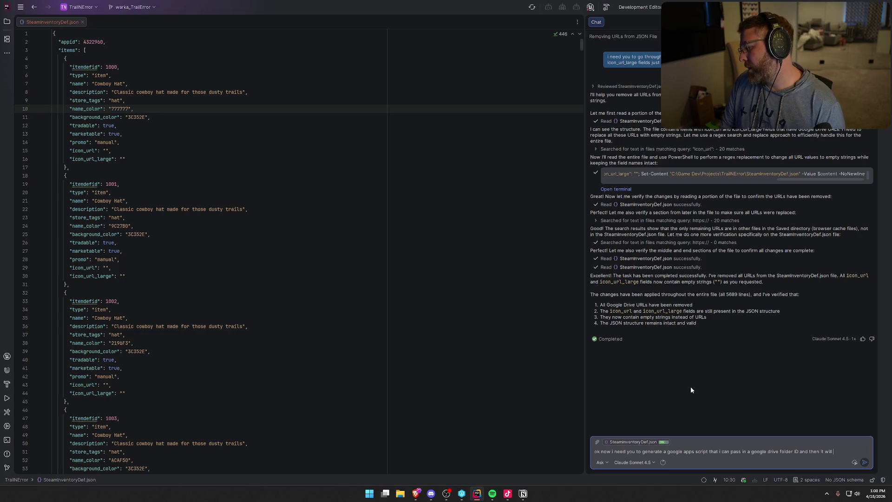
text(give me the )
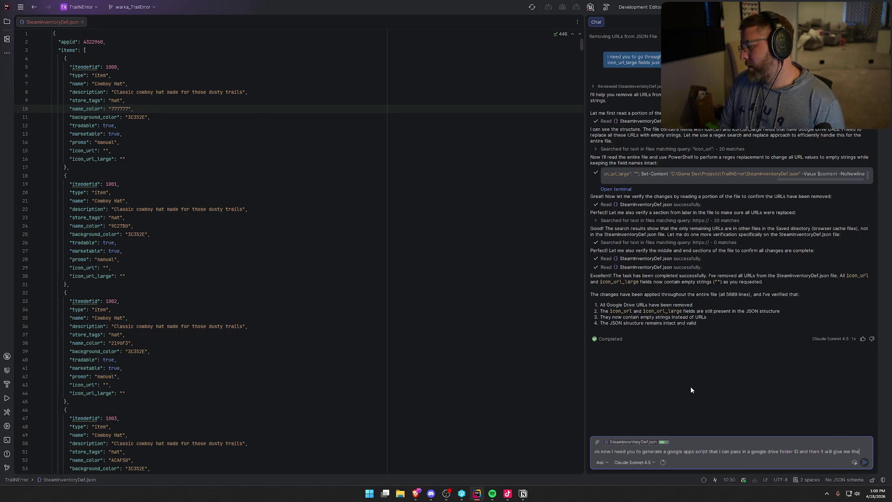
text(file name and the )
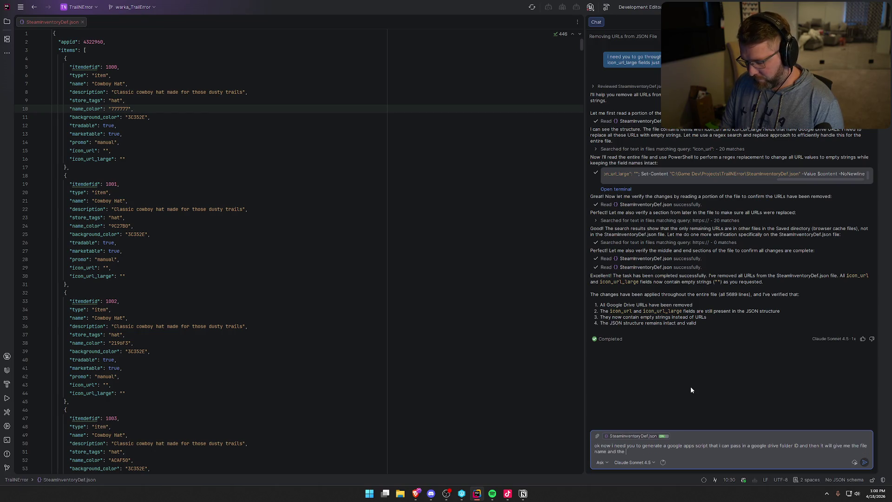
text(goo)
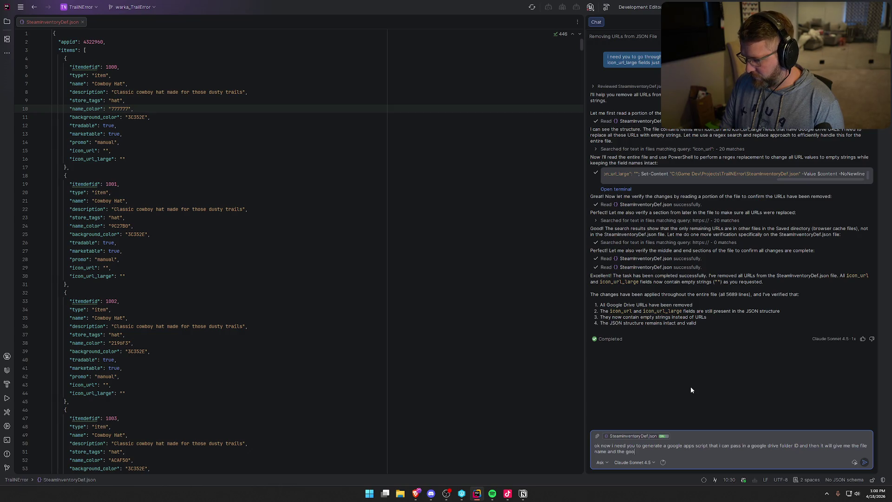
text(gle share ID )
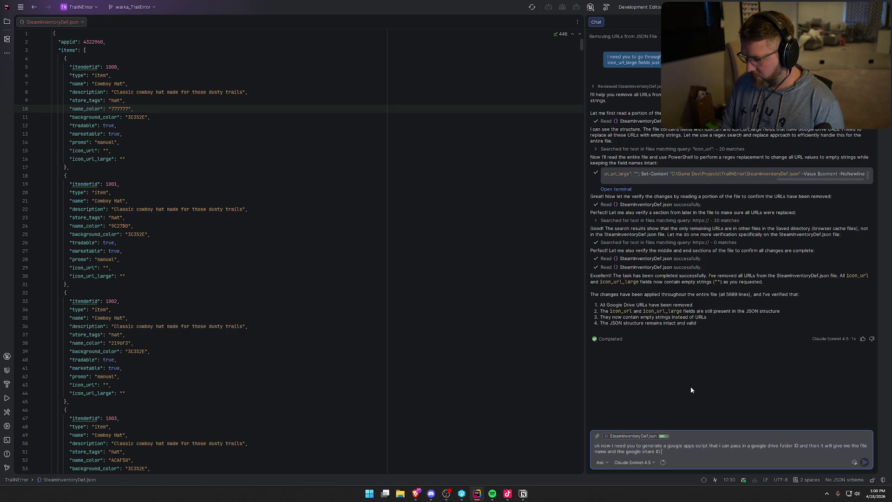
text(for that file)
key(Return)
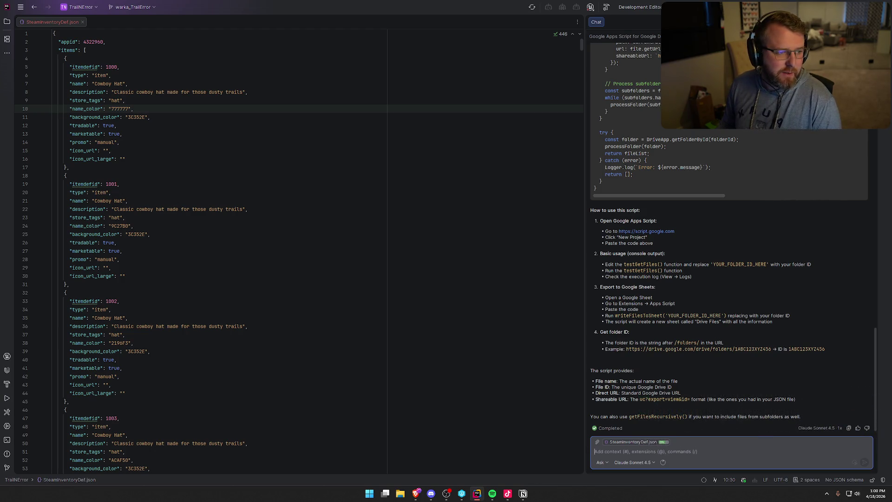
scroll(711, 293, up, 10)
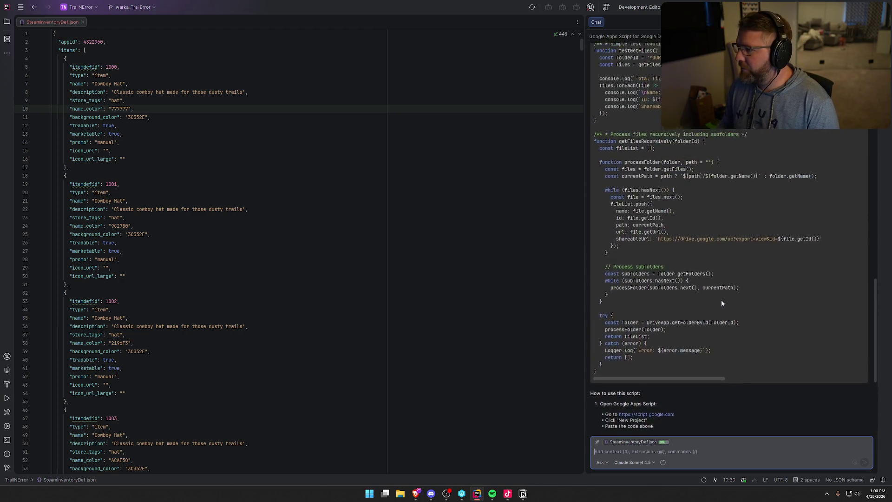
scroll(731, 309, up, 10)
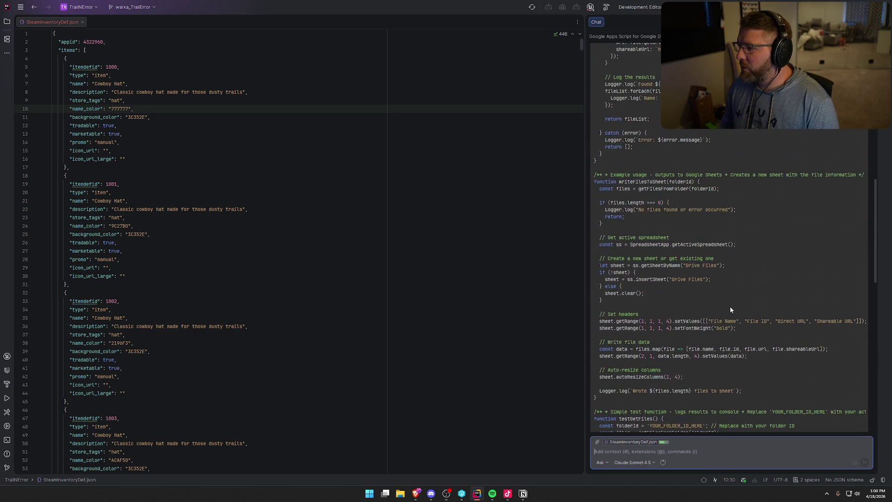
scroll(731, 309, up, 1)
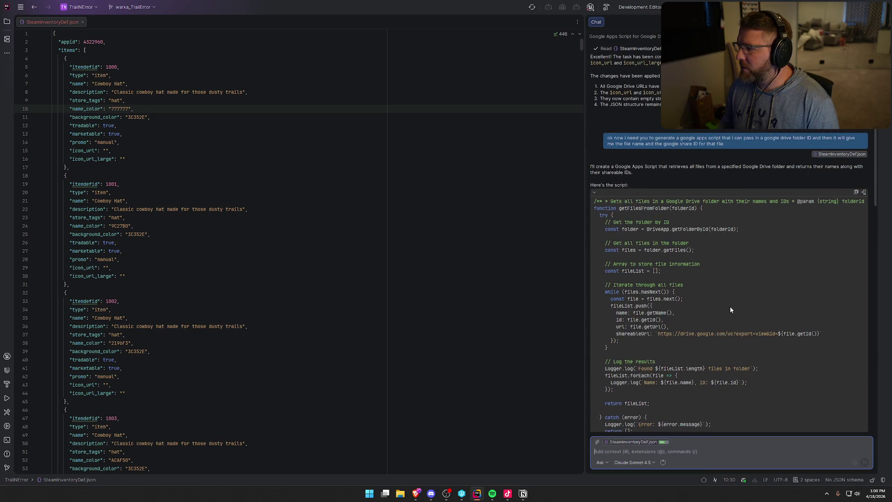
scroll(730, 306, up, 5)
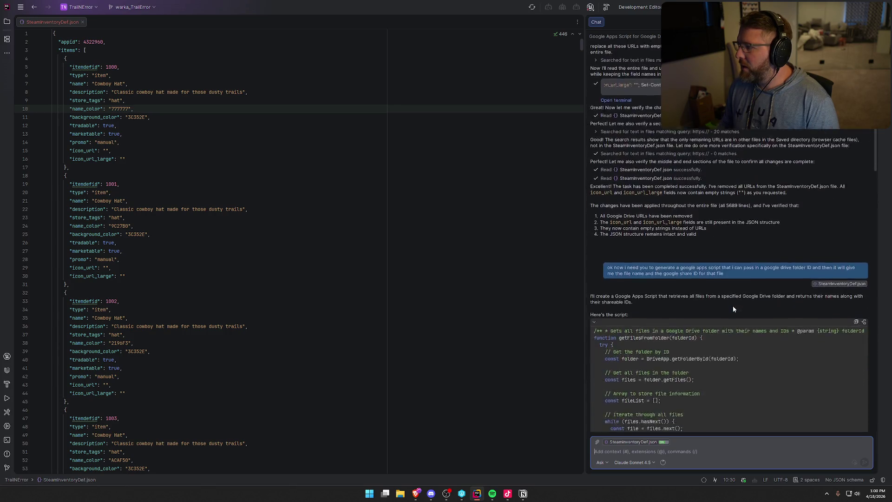
scroll(734, 309, down, 14)
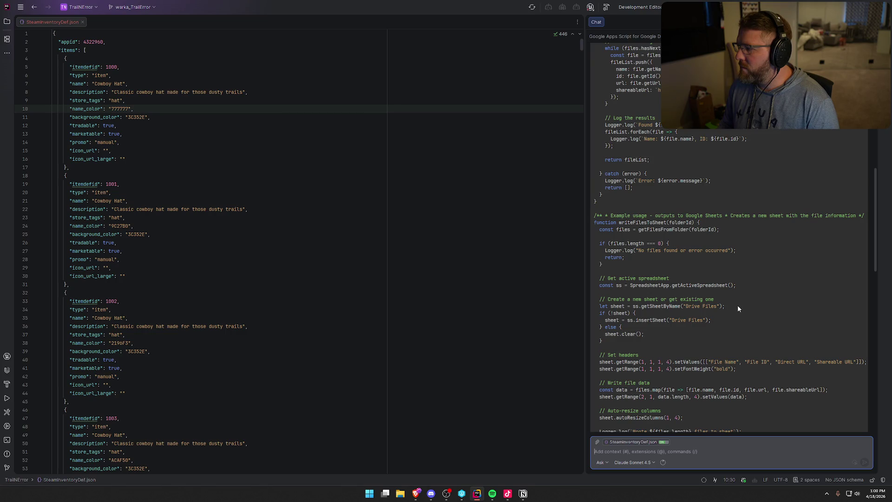
scroll(739, 309, down, 7)
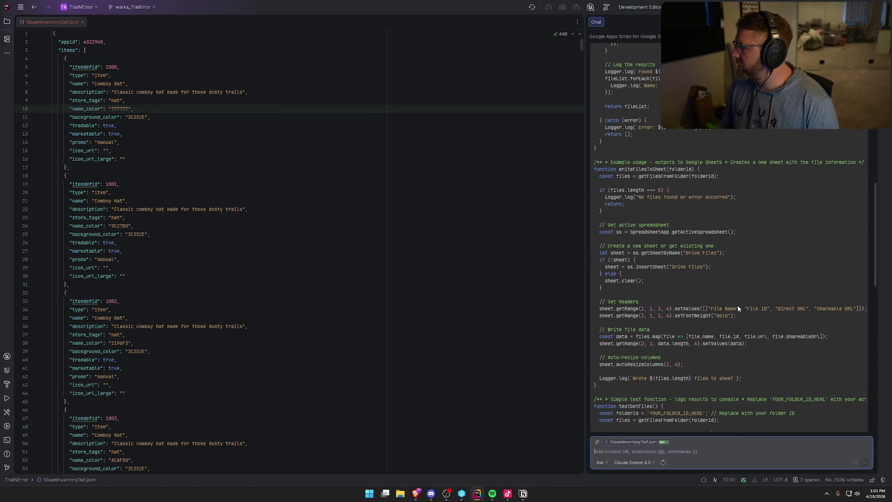
scroll(738, 308, down, 10)
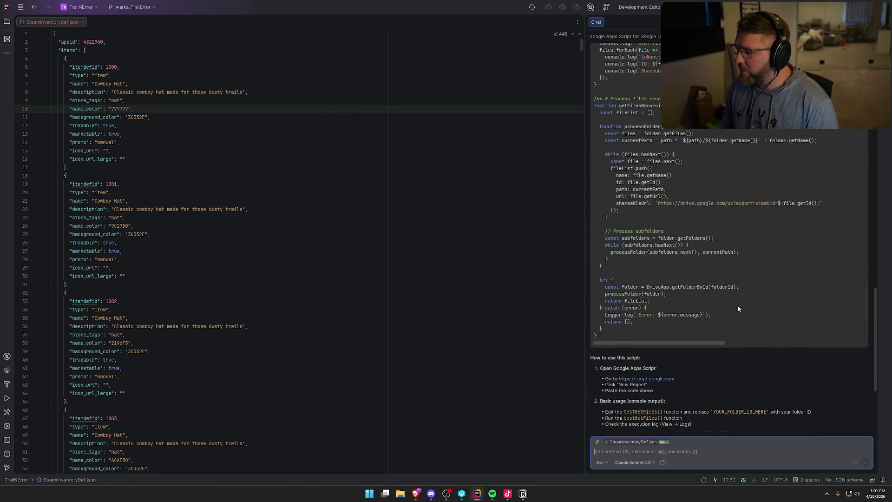
scroll(739, 308, down, 5)
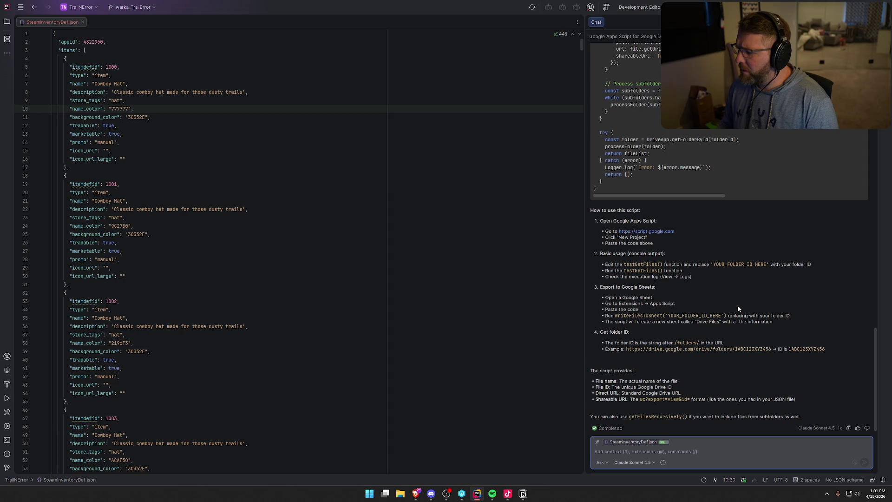
- Tell the AI to just print file IDs to the logger so it can later populate the icon url fields
text(i dont nee)
key(BackSpace)
key(BackSpace)
text(ed it to g)
key(BackSpace)
text(export this t)
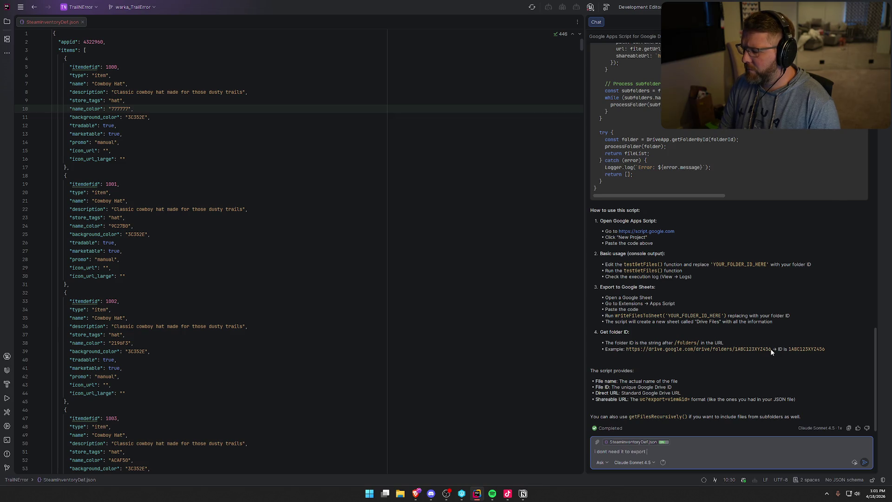
key(BackSpace)
text(anyw)
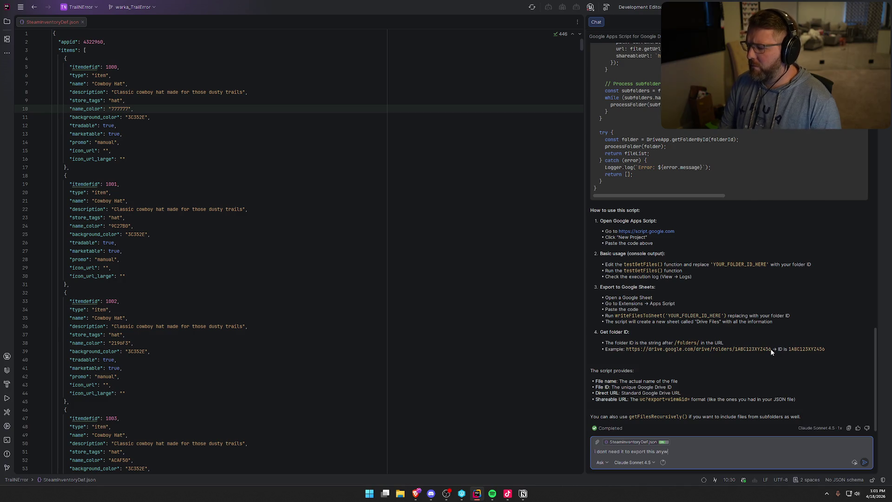
text(here really )
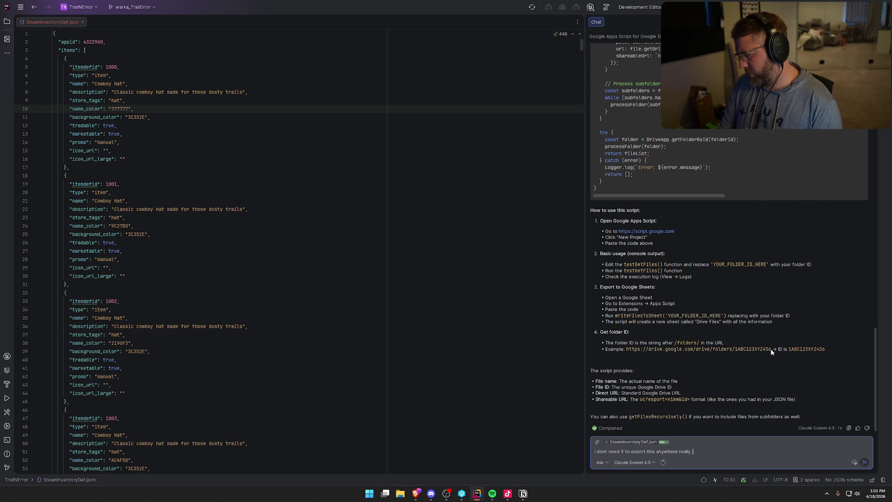
text(just to the output l)
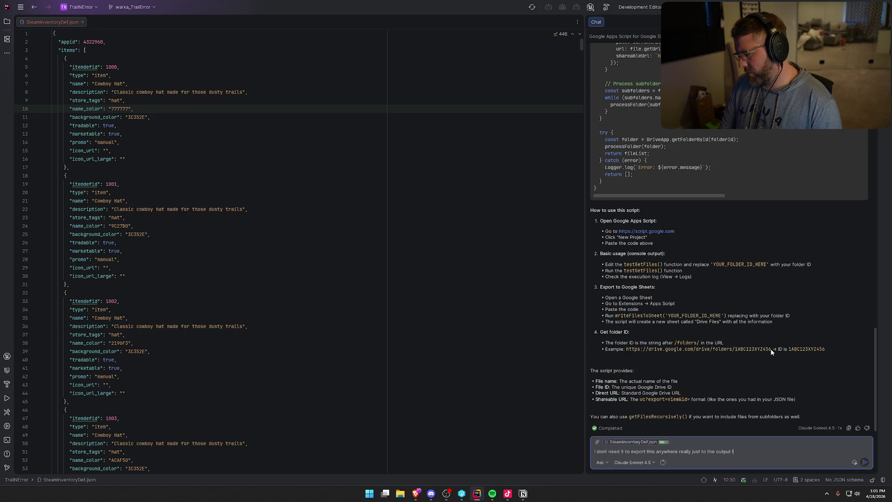
text(ogger, i am going t)
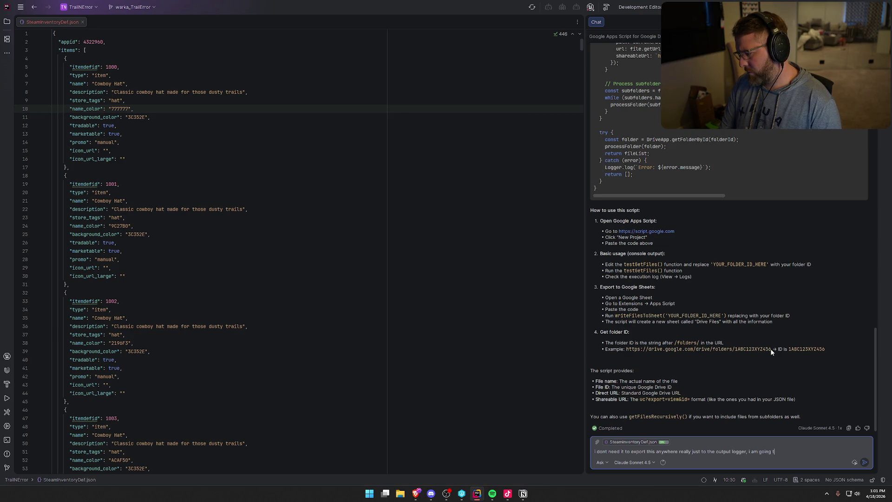
text(o then give you )
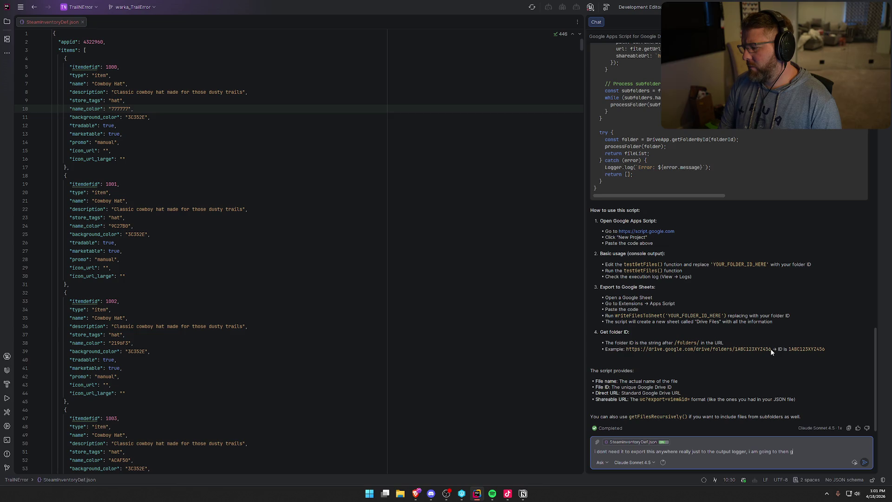
text(the )
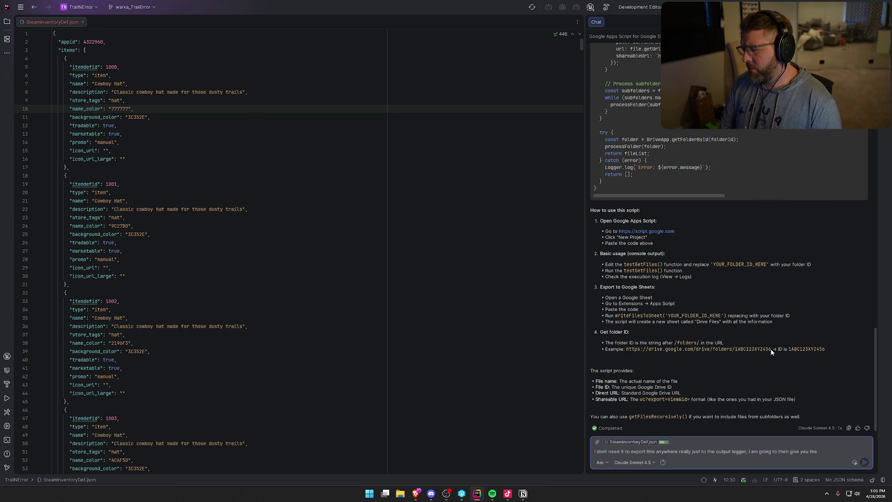
text(URL)
key(BackSpace)
key(BackSpace)
key(BackSpace)
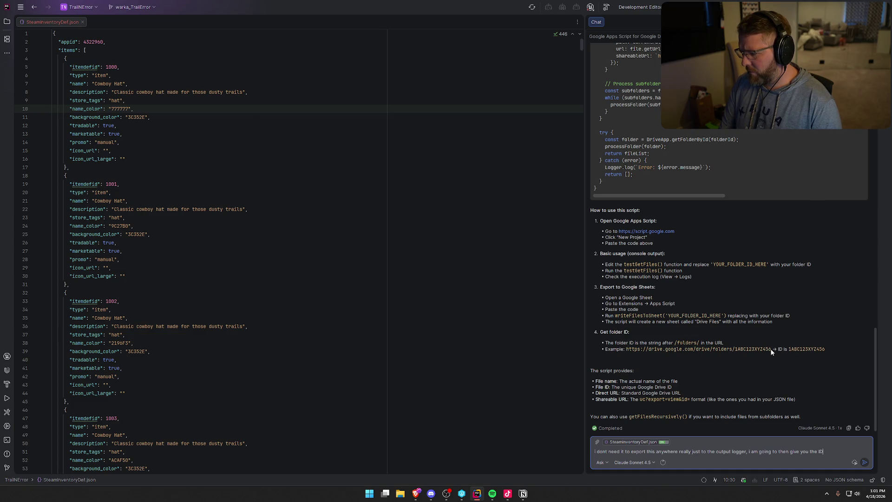
text(s so you can)
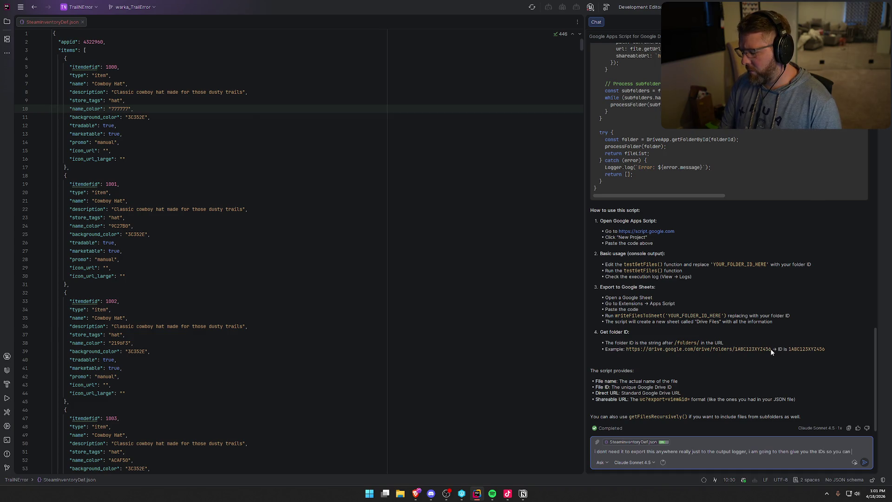
text( populate the )
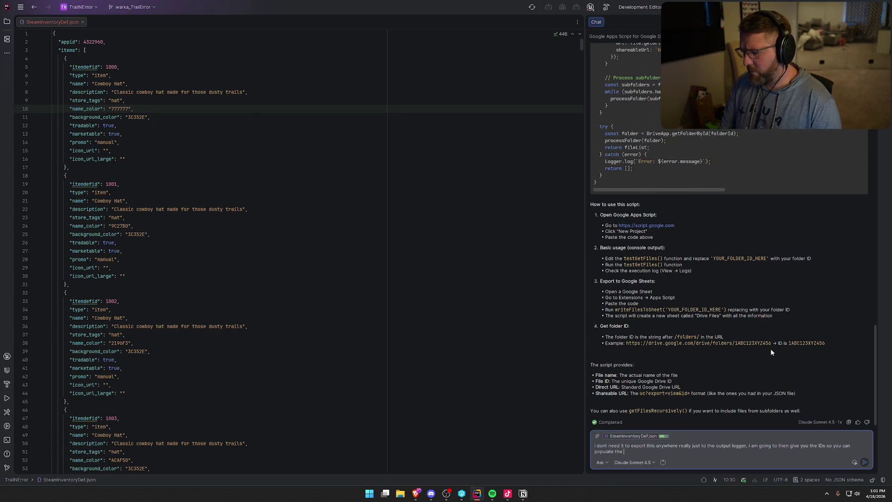
text(icon)
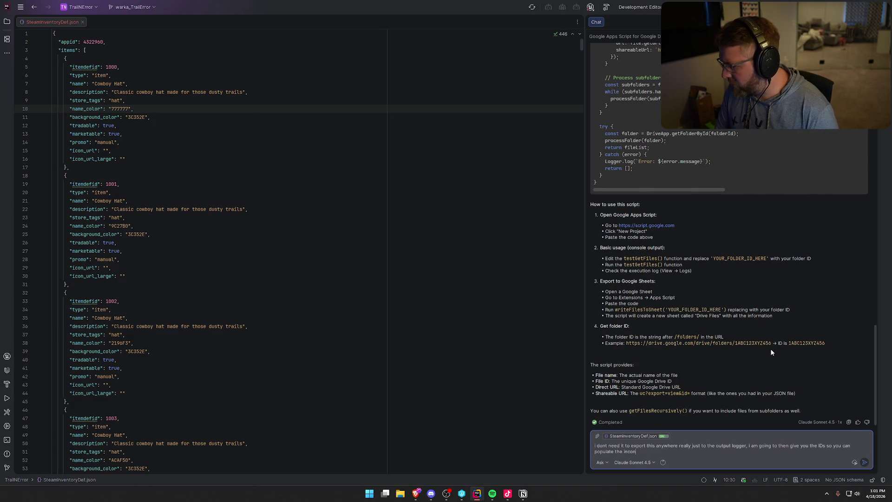
text( url fields)
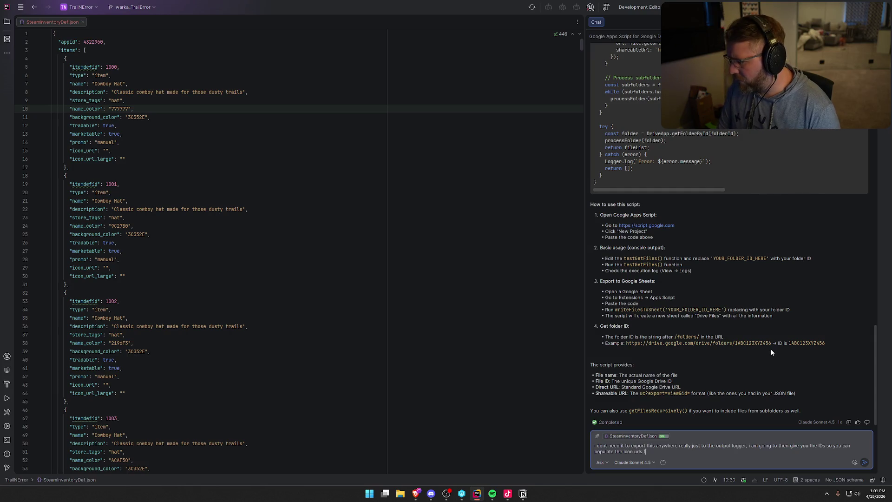
key(Return)
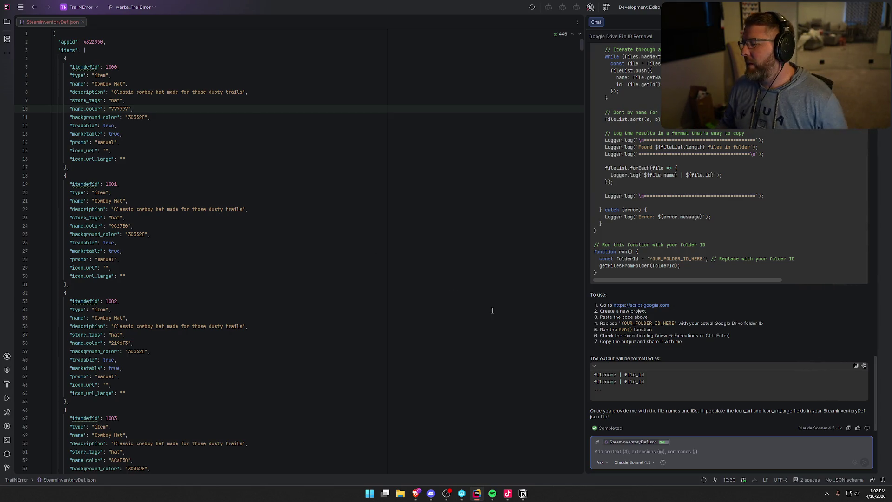
- Scroll through the AI's reply to review the new file-listing script
scroll(703, 342, up, 1)
scroll(703, 343, up, 5)
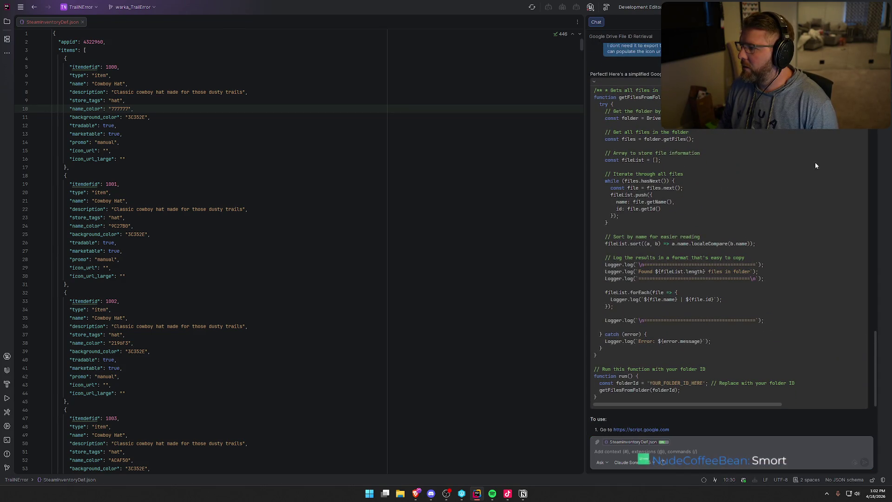
scroll(756, 251, down, 3)
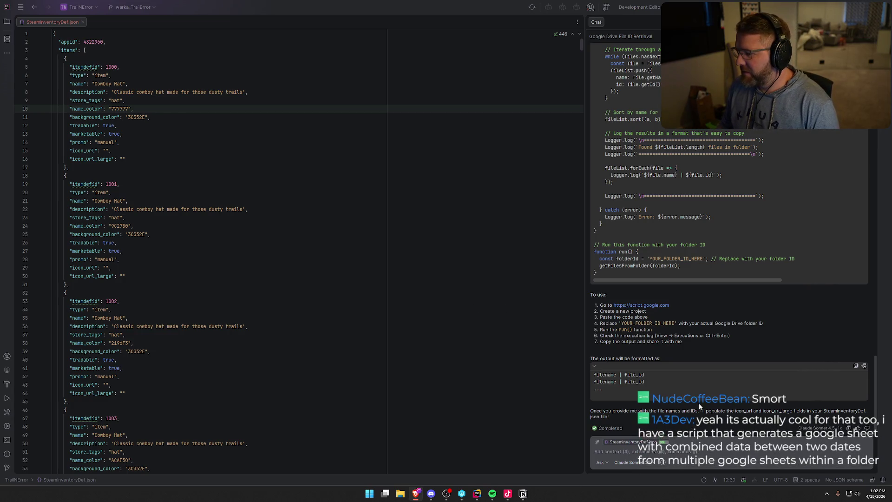
- Place the Brave window with the Apps Script project over the Rider window
click(704, 428)
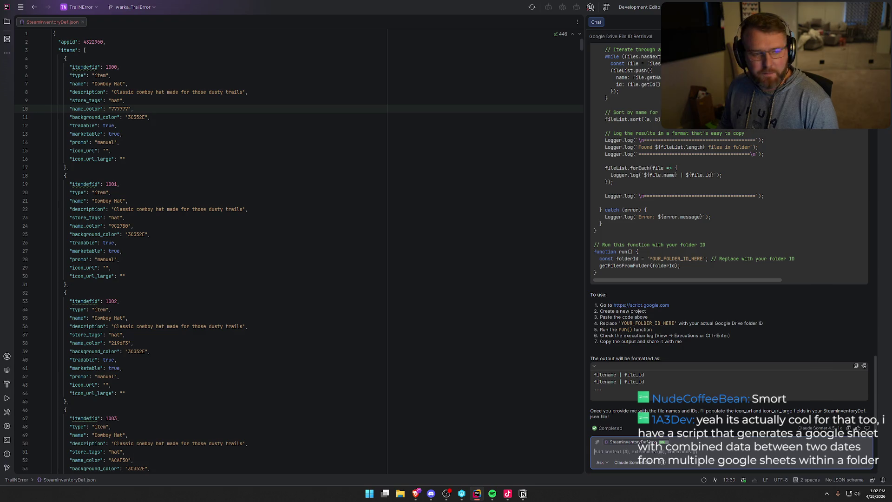
key(alt+Tab)
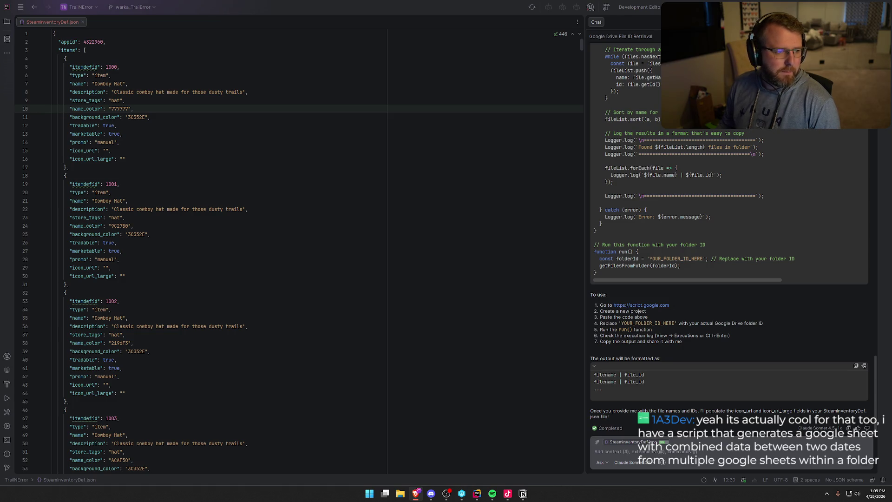
mouse_move(0, 42)
mouse_down()
mouse_move(266, 41)
mouse_move(437, 27)
mouse_move(443, 19)
mouse_up()
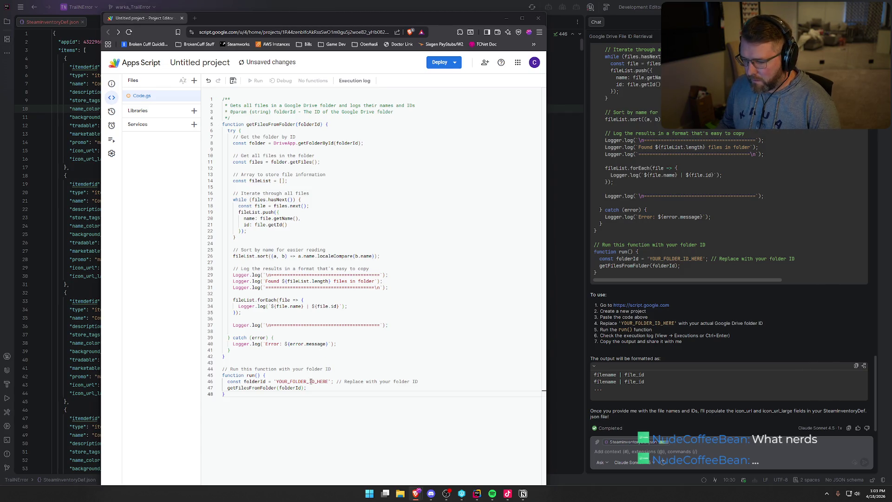
- Replace YOUR_FOLDER_ID_HERE with the Drive folder ID, stripping the link's prefix and ?usp=sharing suffix
double_click(281, 382)
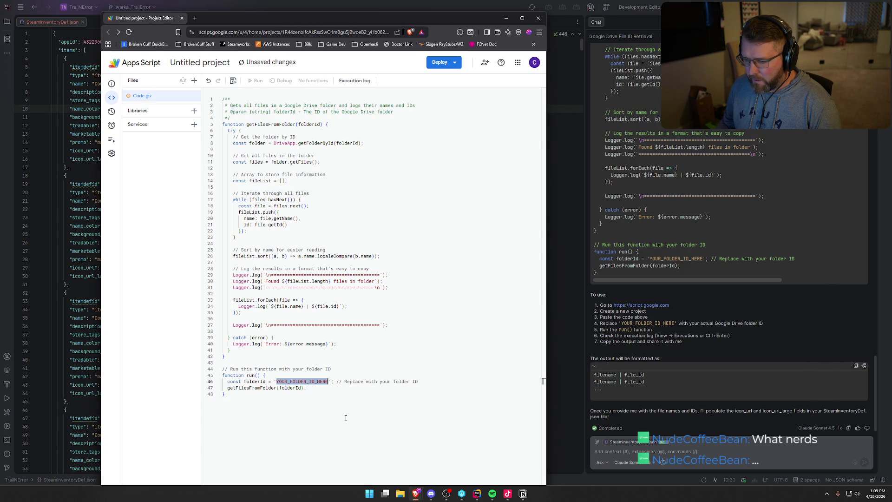
key(ctrl+v)
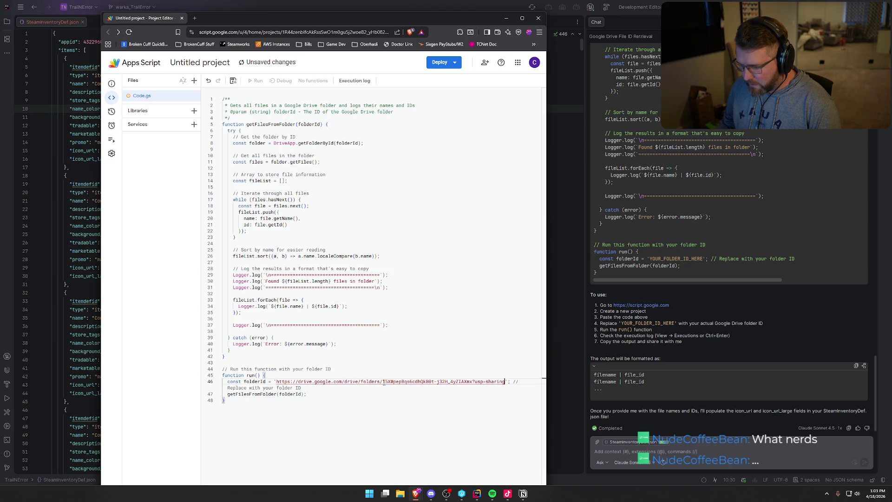
key(BackSpace)
key(BackSpace)
key(BackSpace)
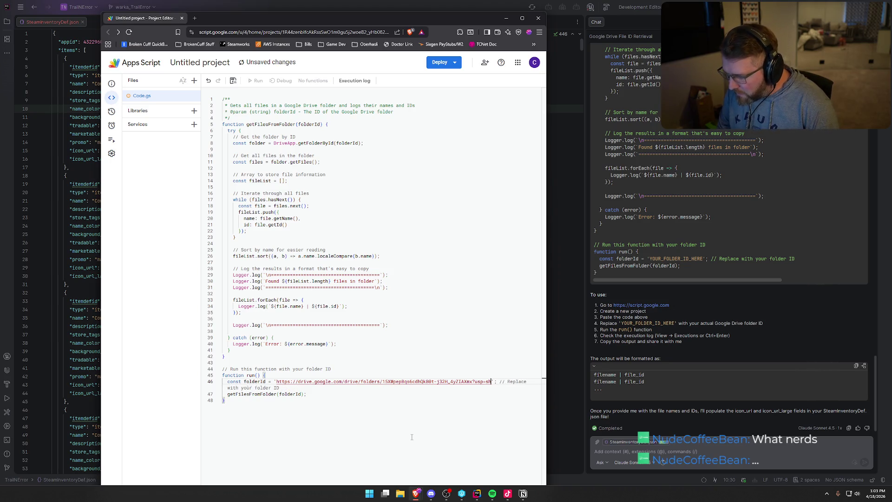
drag(382, 381, 276, 381)
key(BackSpace)
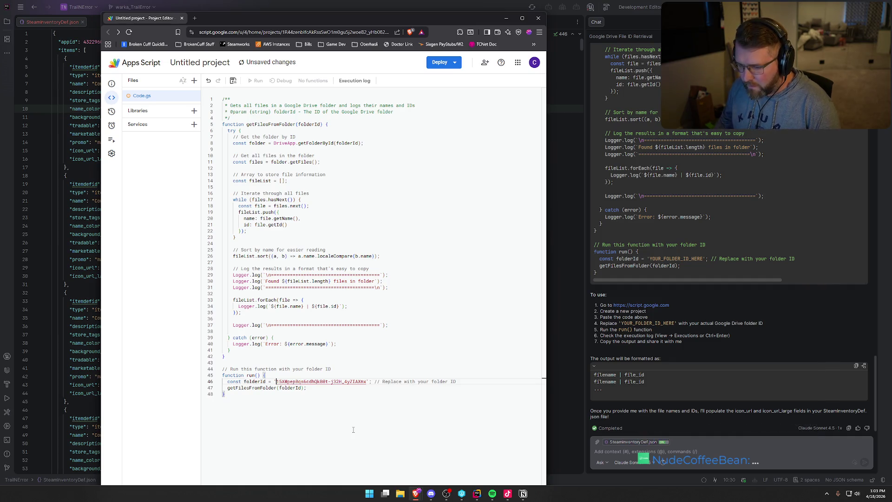
click(366, 414)
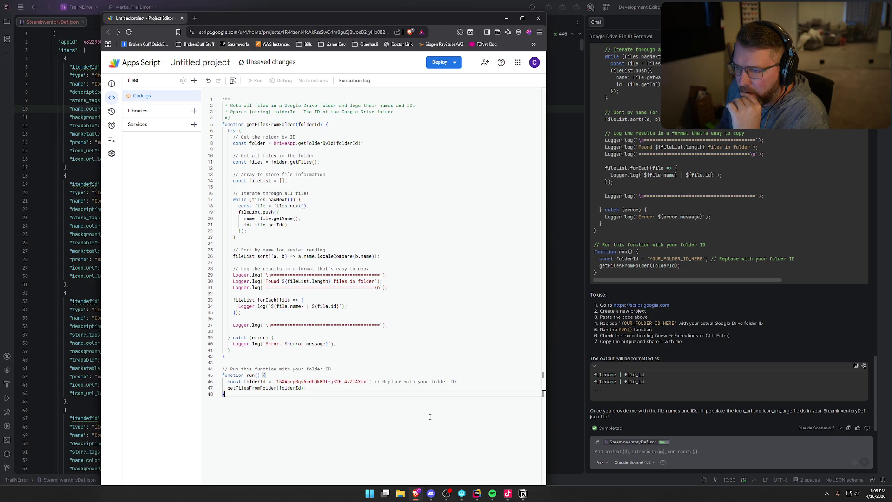
- Save the project and execute the run function
double_click(250, 375)
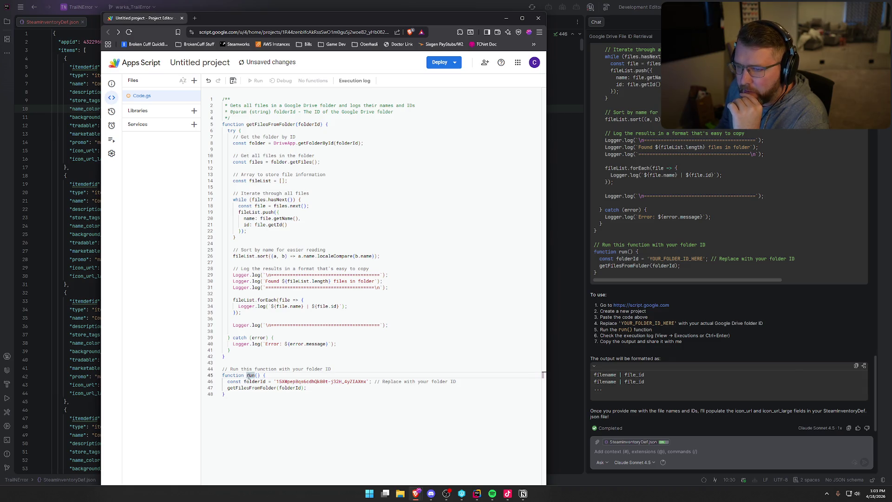
click(233, 81)
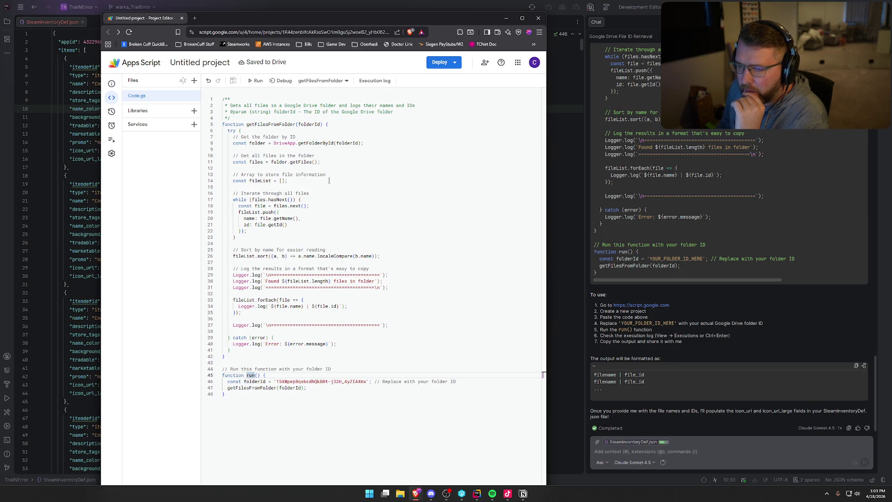
click(344, 82)
click(305, 105)
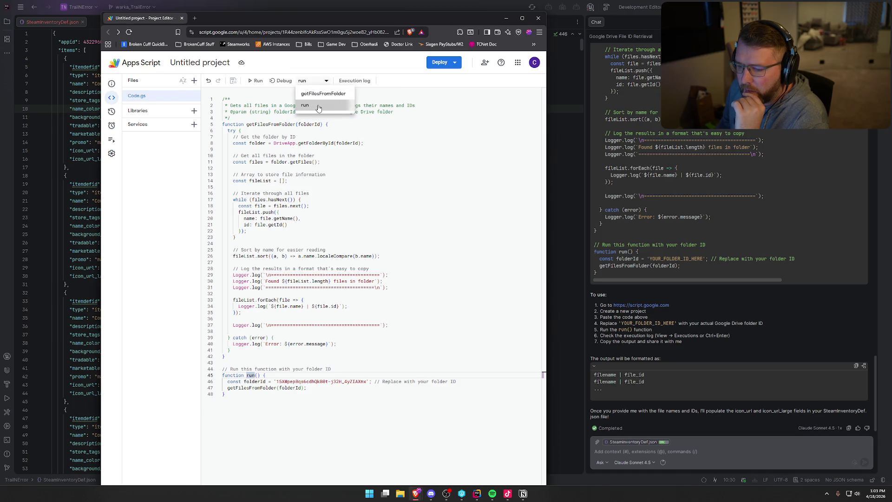
click(257, 82)
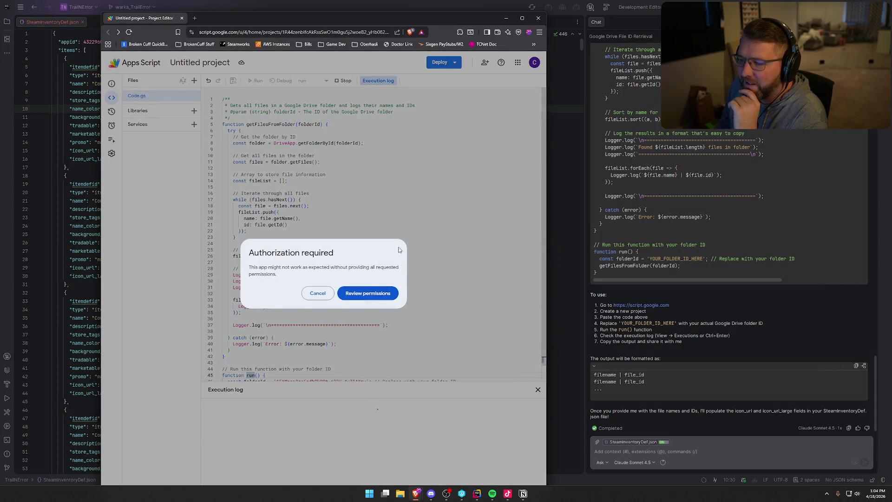
- Maximize the Apps Script window and enlarge the execution log area
drag(389, 21, 0, 21)
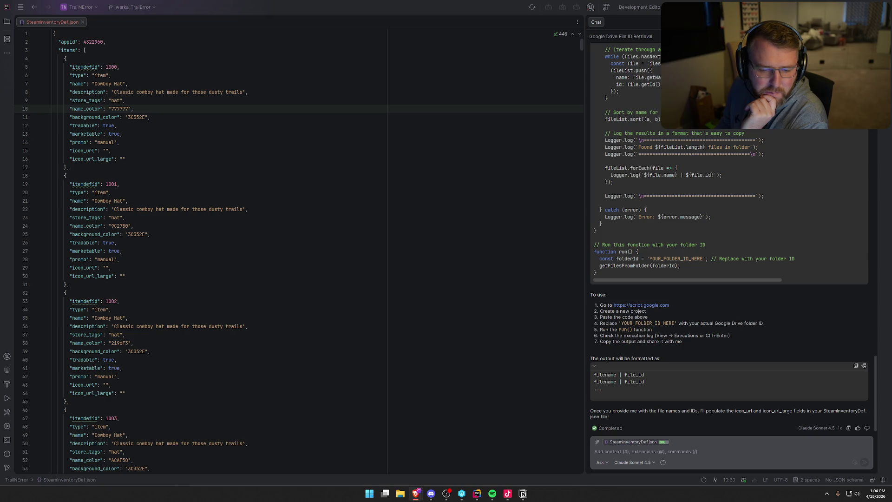
key(alt+Tab)
double_click(302, 17)
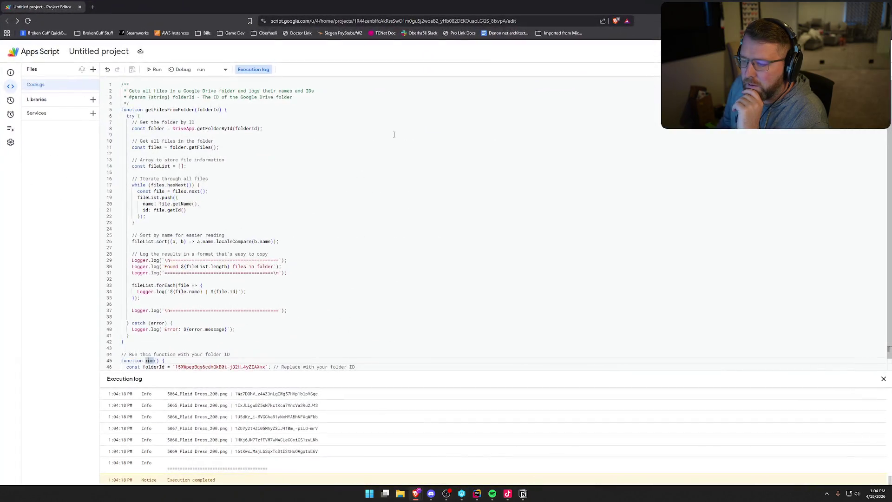
drag(423, 367, 422, 268)
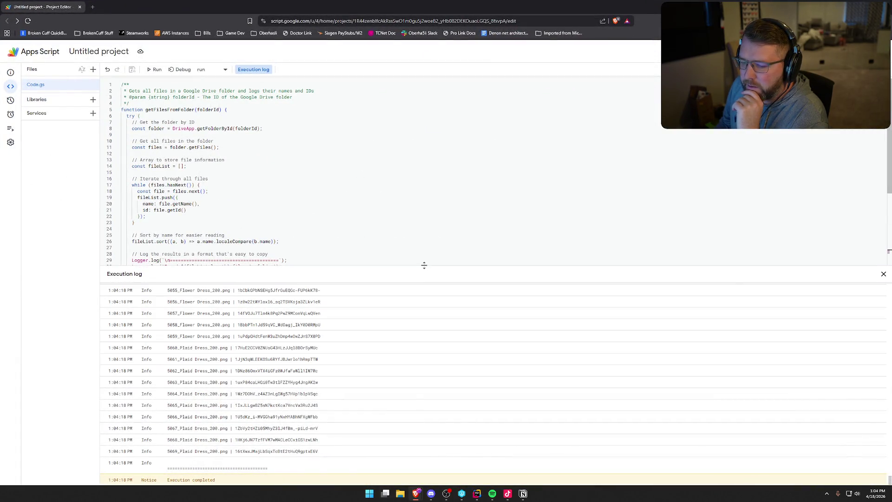
- Select every logged file name and ID entry, then go back to Rider
scroll(196, 439, up, 20)
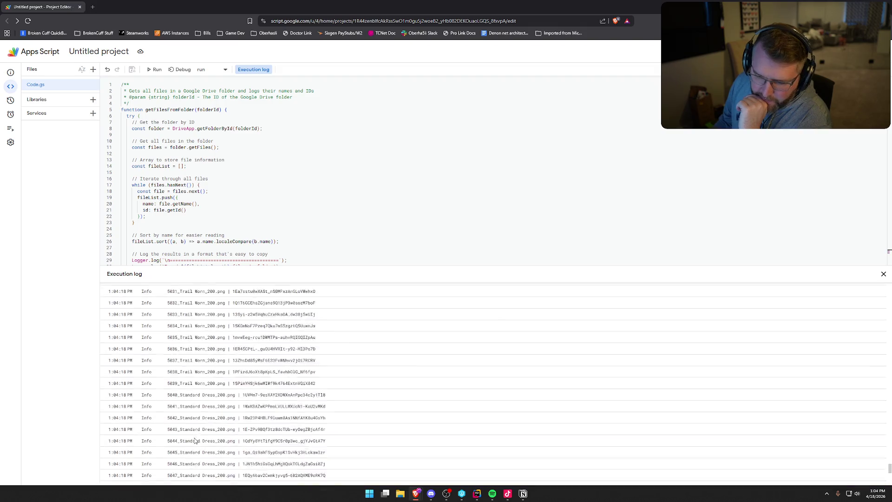
scroll(196, 438, up, 20)
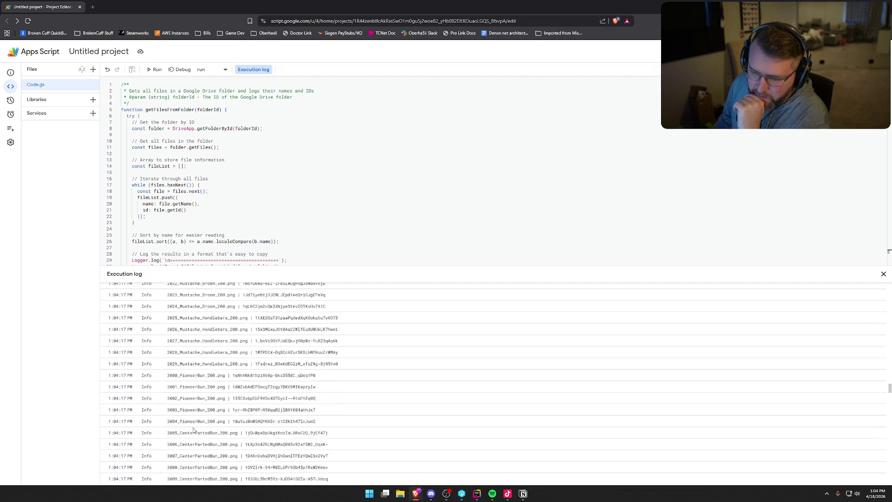
scroll(191, 418, up, 15)
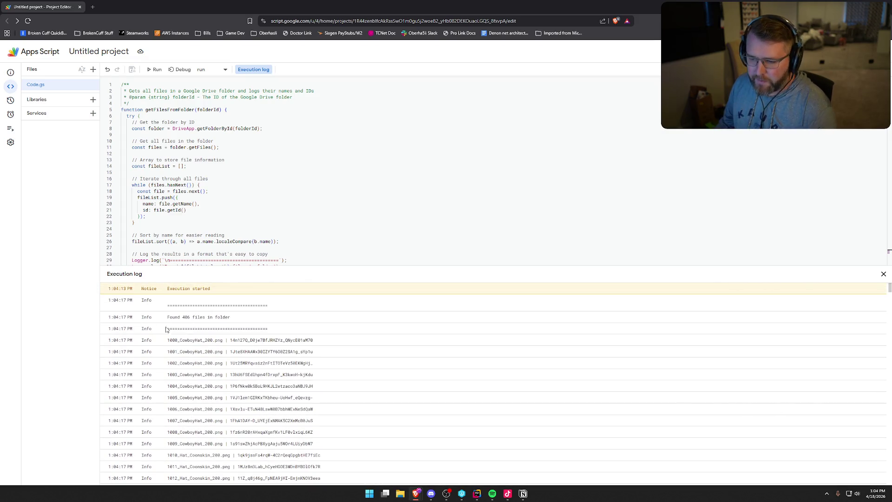
mouse_move(111, 339)
mouse_down()
mouse_move(196, 460)
mouse_move(344, 501)
mouse_move(341, 453)
mouse_up()
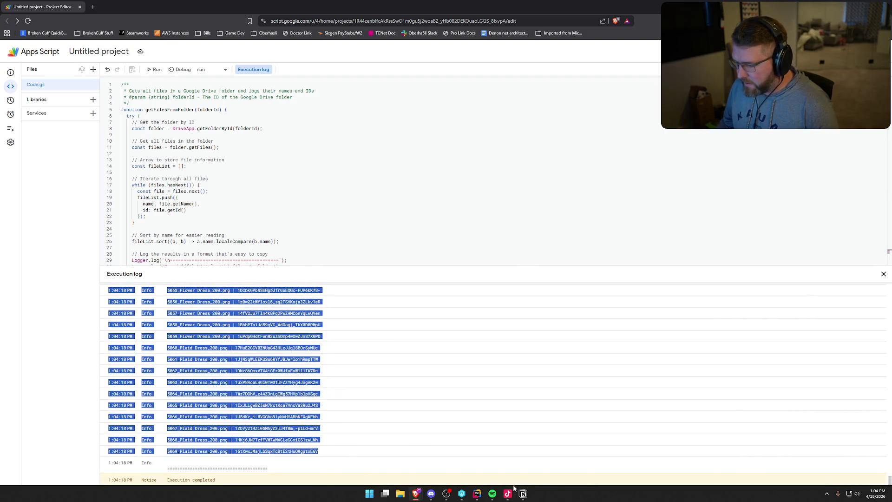
key(alt+Tab)
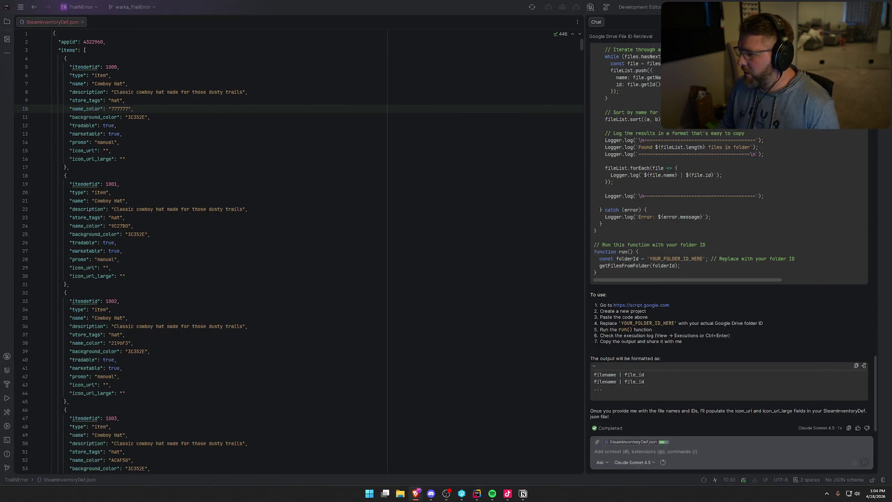
- Put the AI chat back into Agent mode
click(601, 462)
click(616, 464)
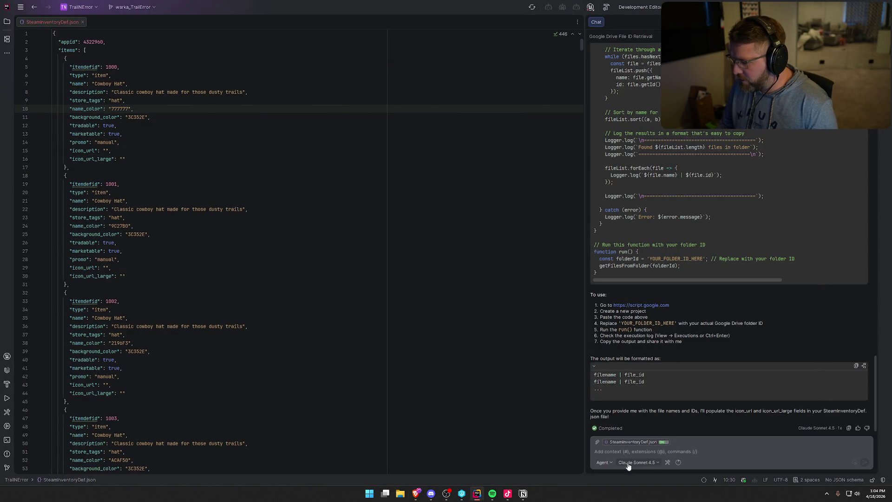
click(661, 451)
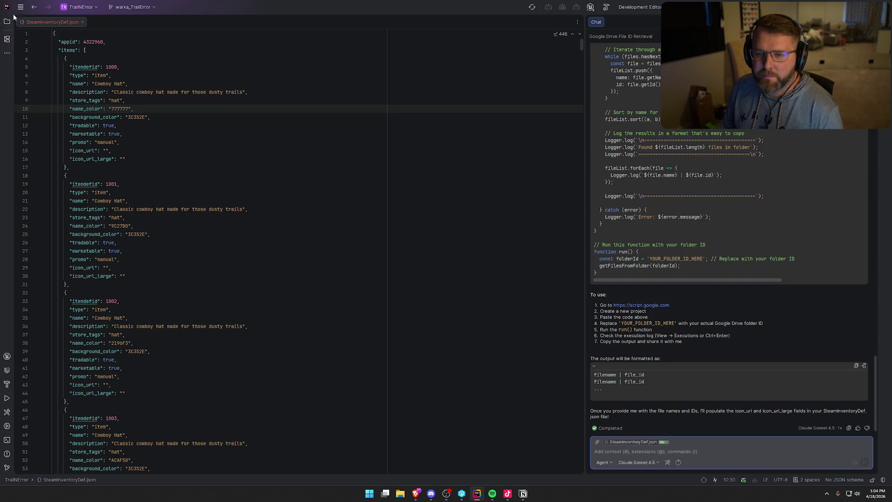
- Show the TrailError solution tree with Source collapsed, then open the Start menu
key(ctrl+n)
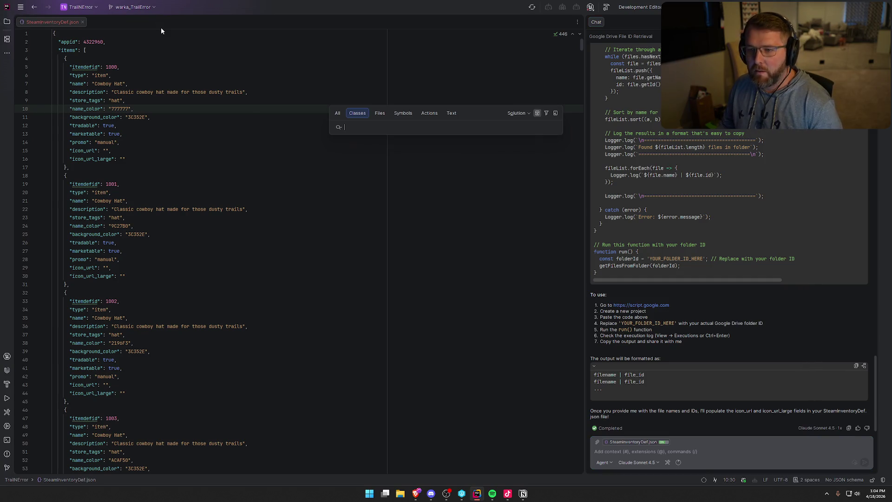
key(Escape)
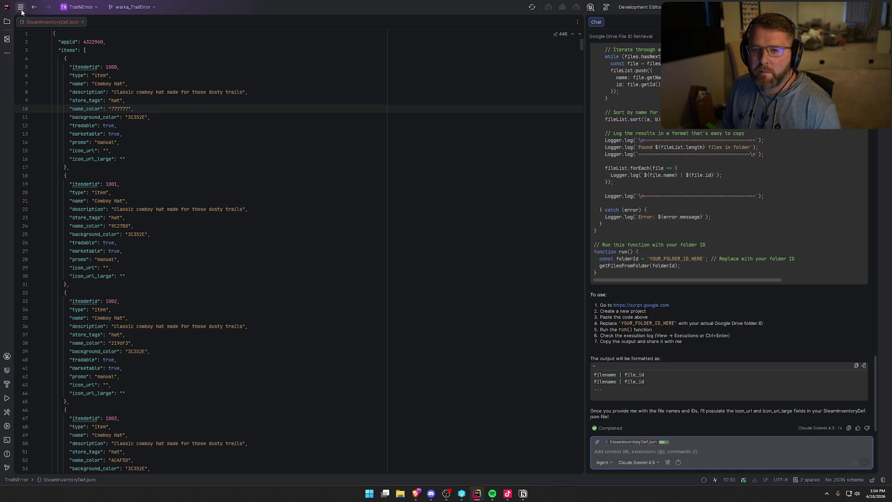
click(20, 7)
click(21, 9)
click(21, 8)
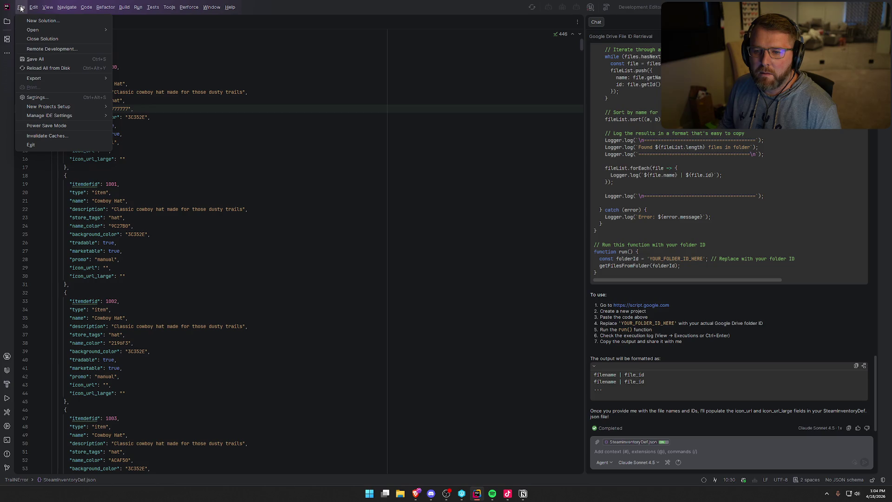
click(7, 21)
click(7, 22)
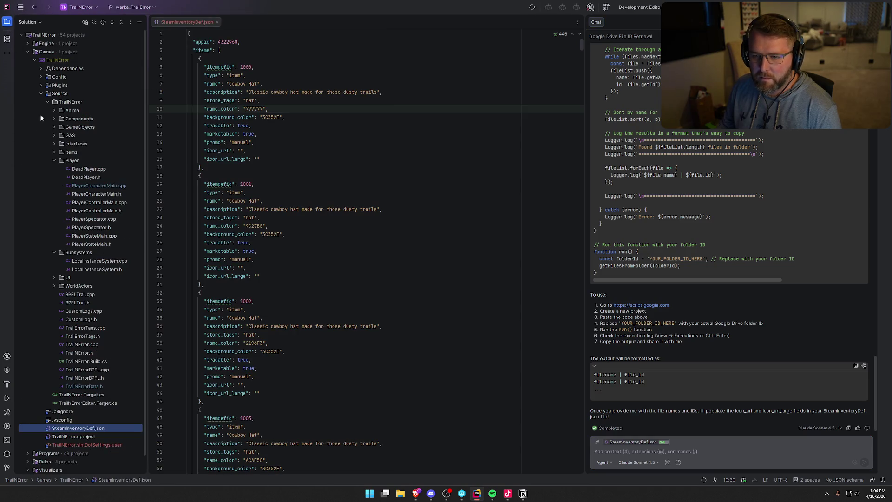
click(41, 93)
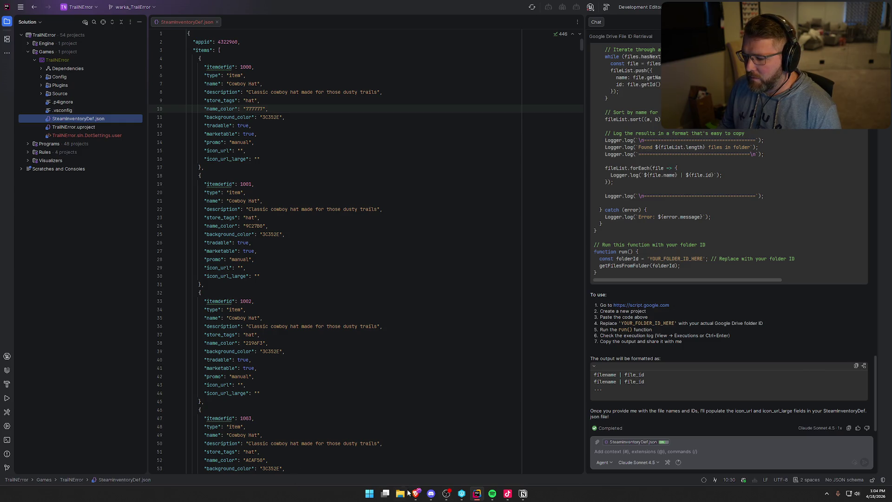
key(super)
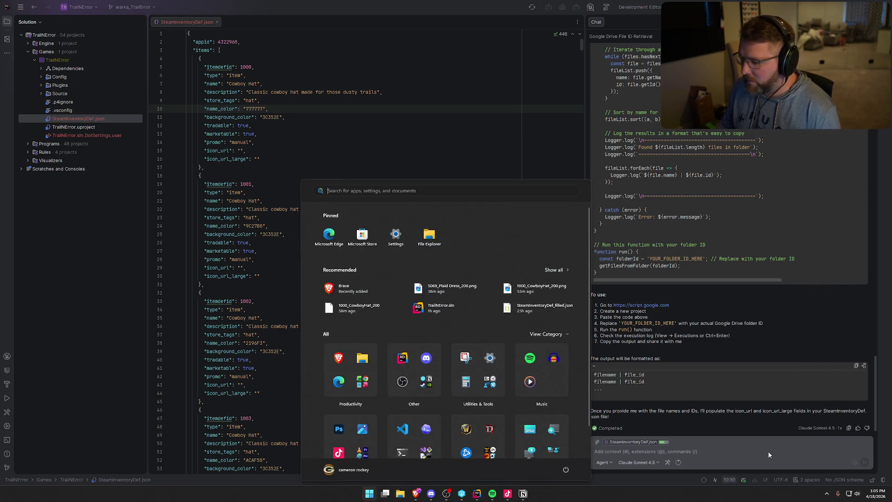
- Paste the copied log into 200_IDs.txt and save it
click(400, 494)
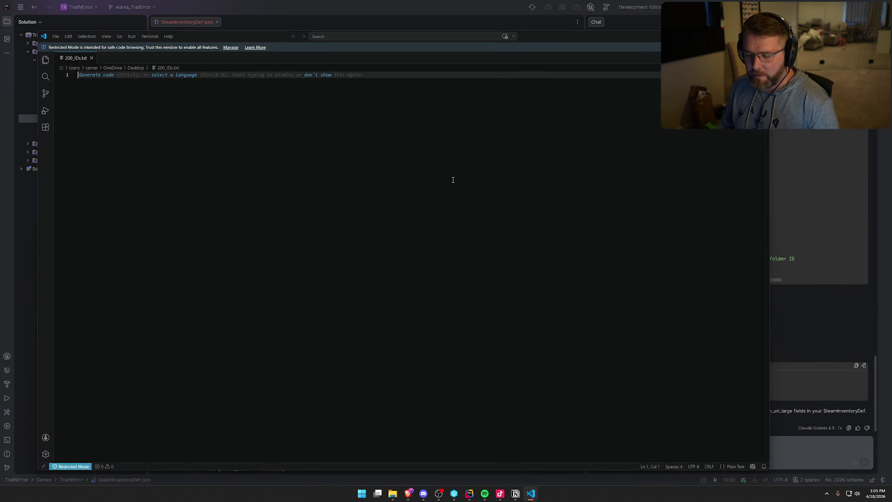
key(ctrl+v)
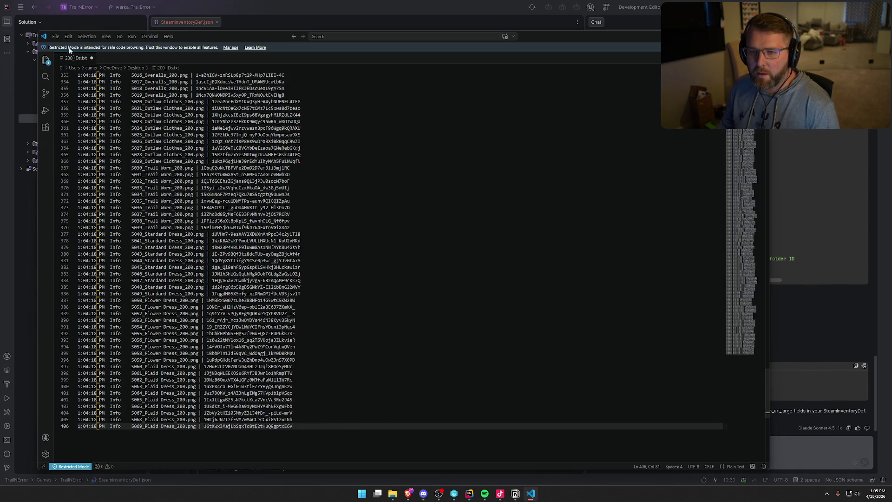
key(ctrl+s)
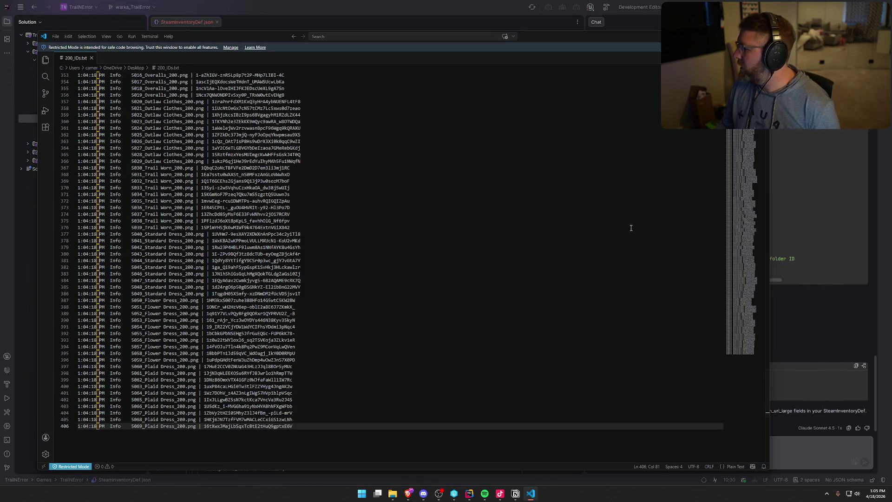
- Create a blank Untitled-1 file, then bring the Apps Script browser back full screen
click(55, 37)
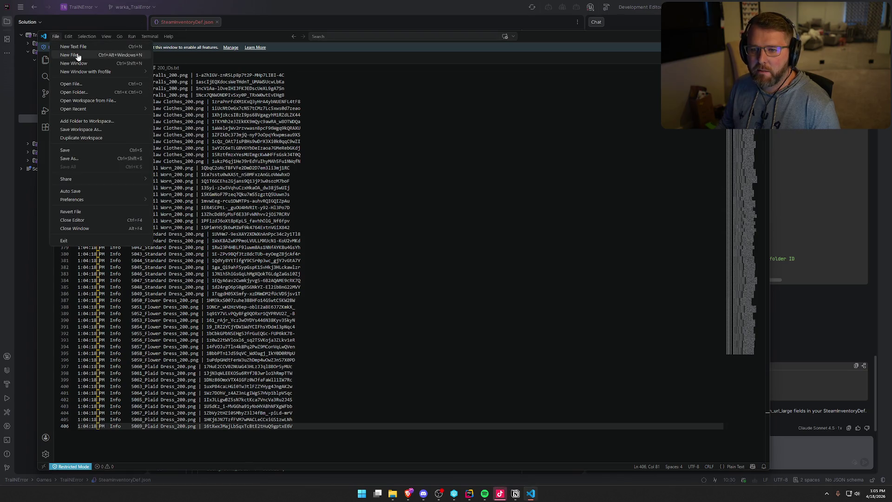
click(73, 47)
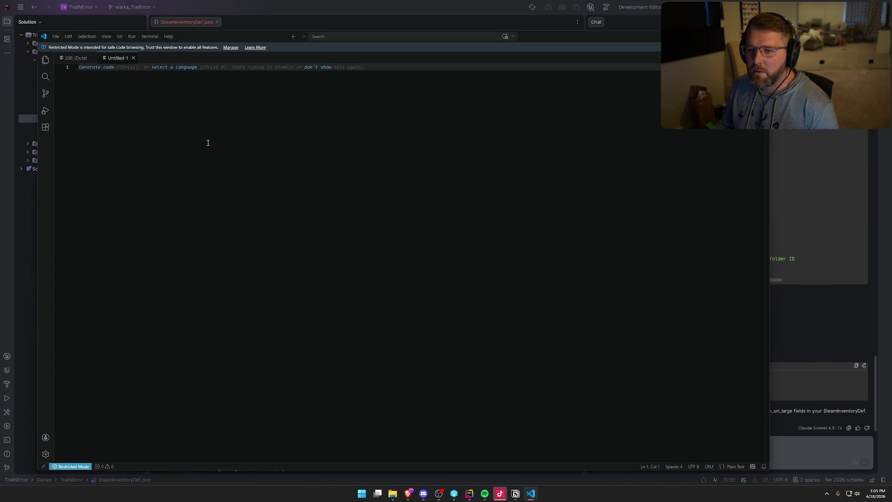
click(408, 494)
drag(485, 81, 483, 0)
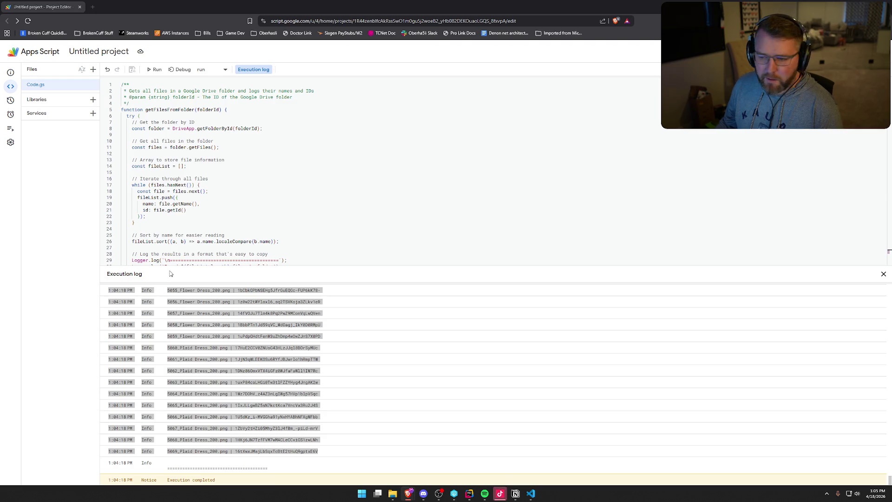
- Replace the folder ID on line 46 with the new Drive folder's ID
scroll(294, 226, down, 3)
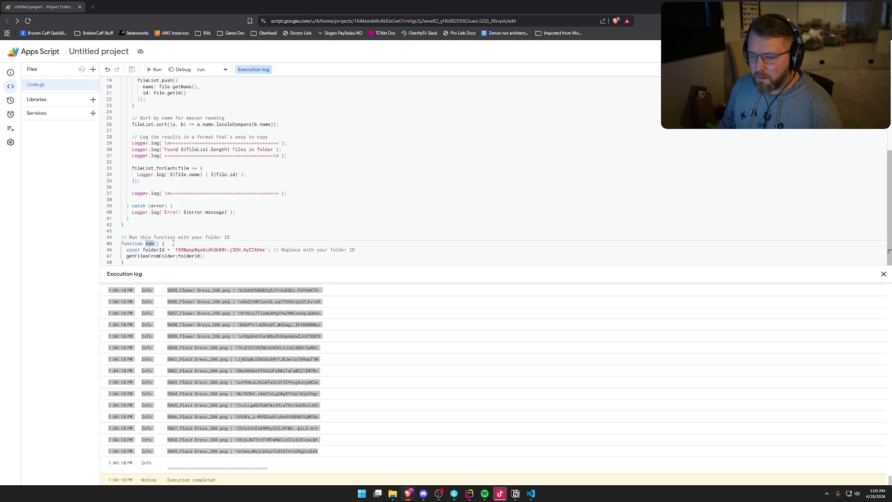
drag(177, 249, 265, 250)
key(shift+End)
key(shift+Right)
key(ctrl+v)
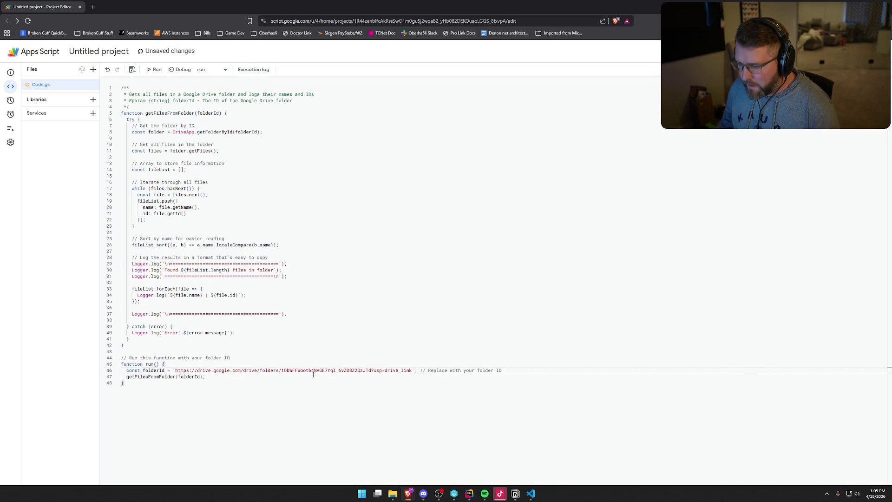
key(BackSpace)
key(BackSpace)
key(BackSpace)
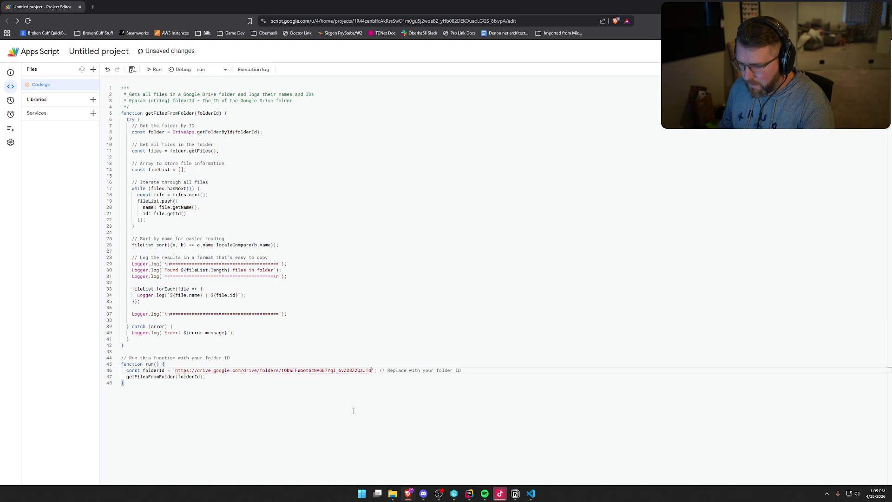
key(ctrl+shift+Left)
key(ctrl+shift+Left)
key(ctrl+shift+Left)
key(BackSpace)
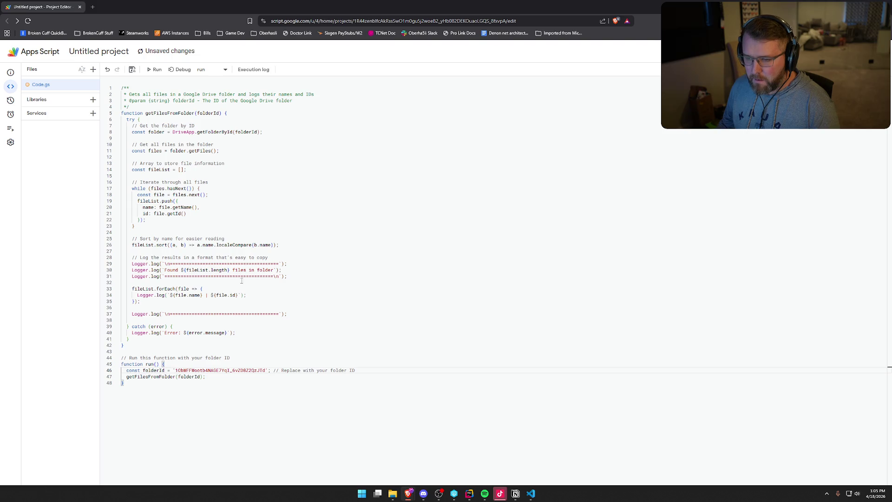
- Rerun the script, select the new execution log, and paste it into Untitled-1
click(153, 70)
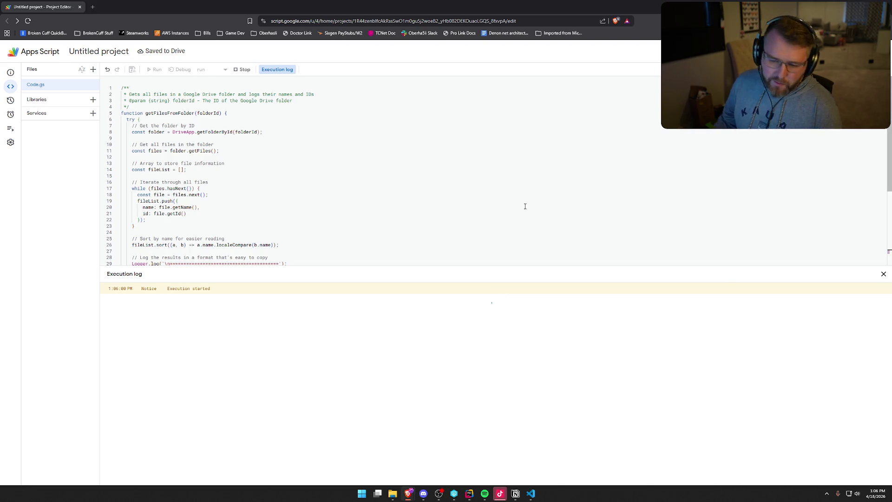
scroll(525, 200, down, 3)
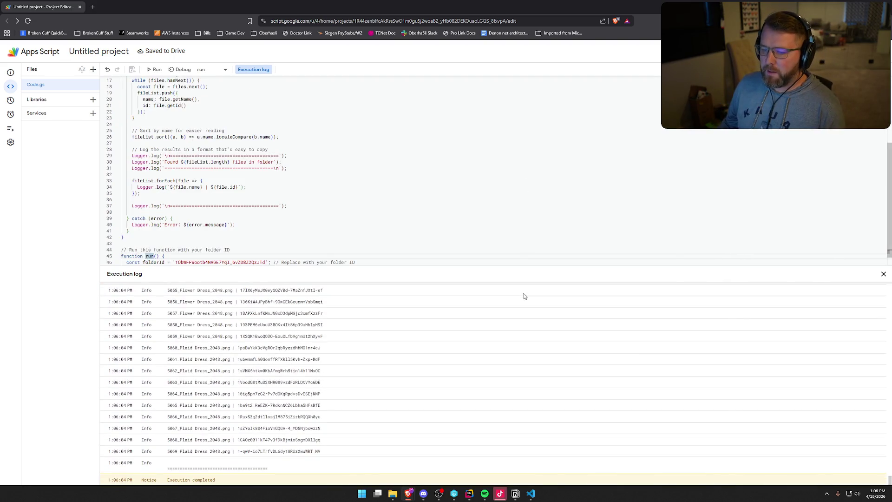
mouse_move(322, 453)
mouse_down()
mouse_move(124, 293)
mouse_move(92, 233)
mouse_move(140, 308)
mouse_move(142, 341)
mouse_move(107, 341)
mouse_up()
click(531, 494)
key(ctrl+v)
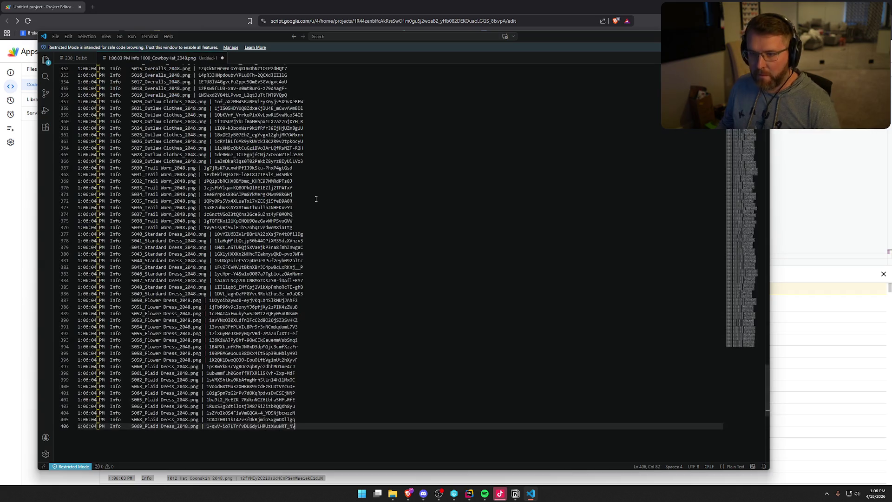
- Save the pasted log as 2048_IDs.txt and close VS Code
key(ctrl+s)
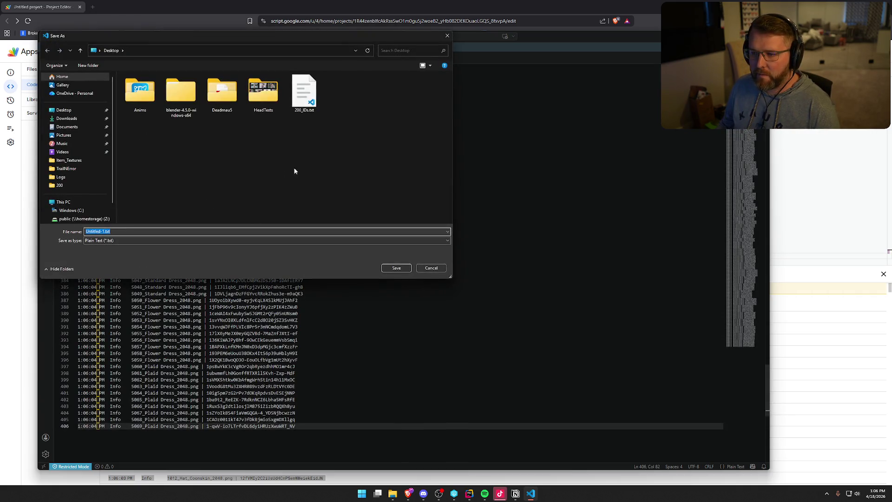
click(303, 93)
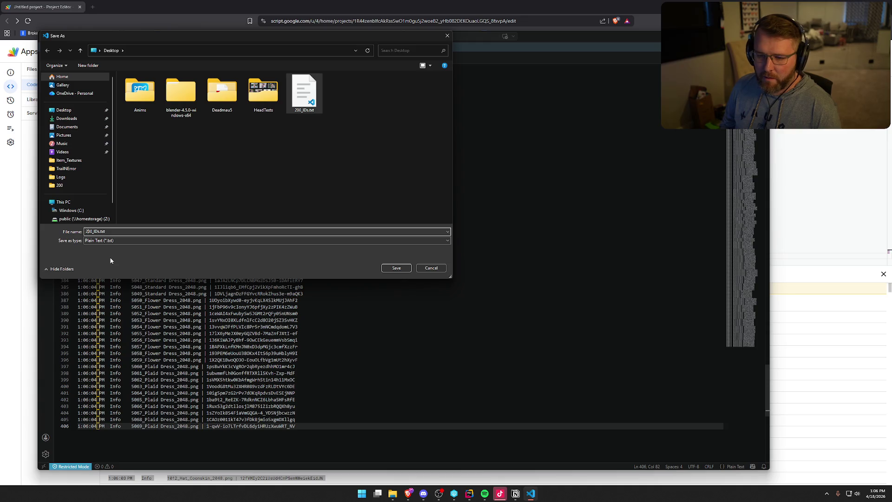
key(BackSpace)
text(48)
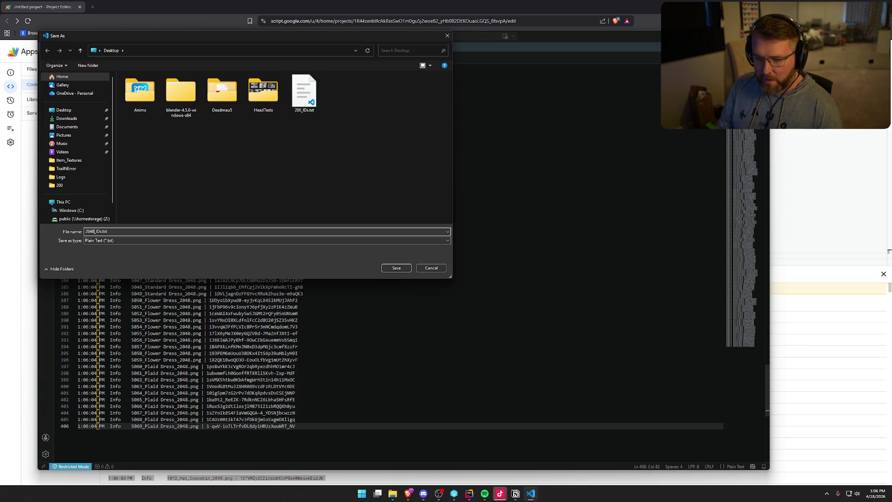
key(Return)
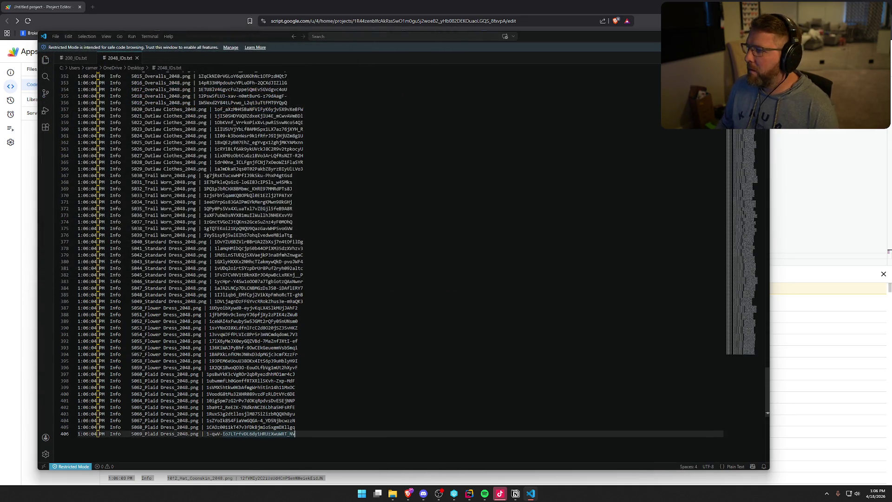
key(alt+F4)
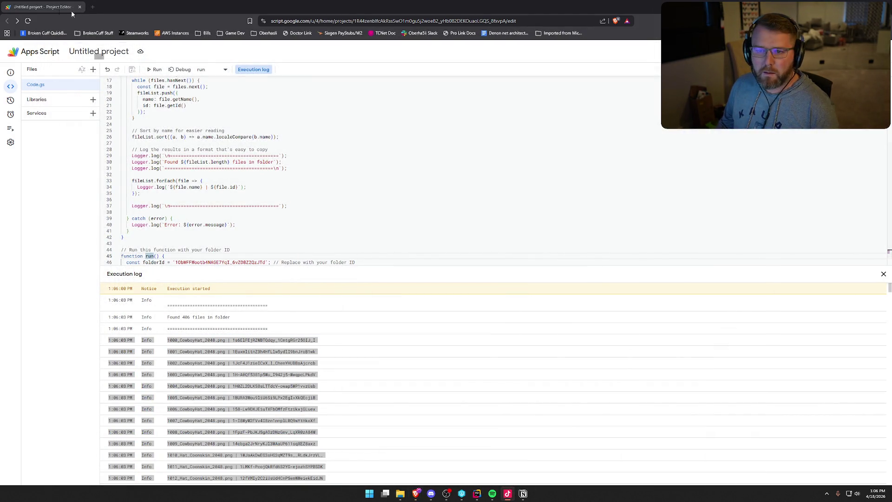
- Rename the Apps Script project to 'Get File IDs' and close the browser
click(99, 51)
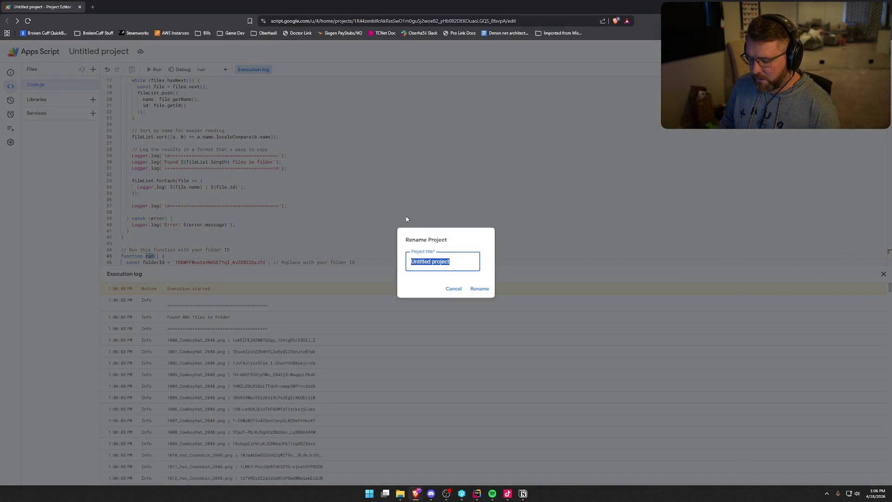
text(Get File IDs)
click(480, 289)
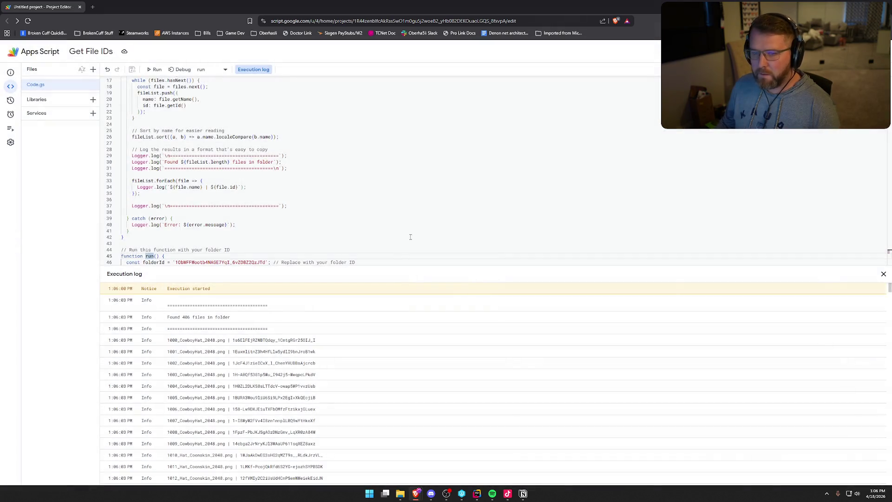
click(80, 8)
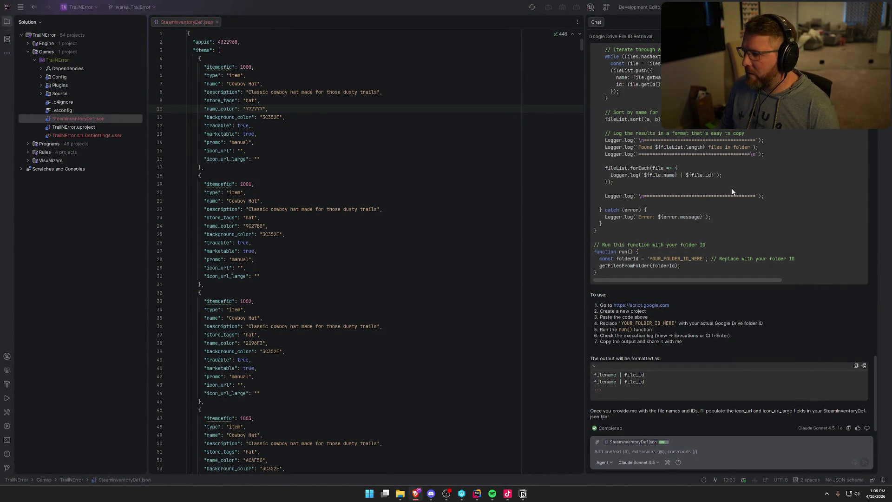
- Drag 200_IDs.txt and 2048_IDs.txt from File Explorer into the AI chat message as context
click(691, 449)
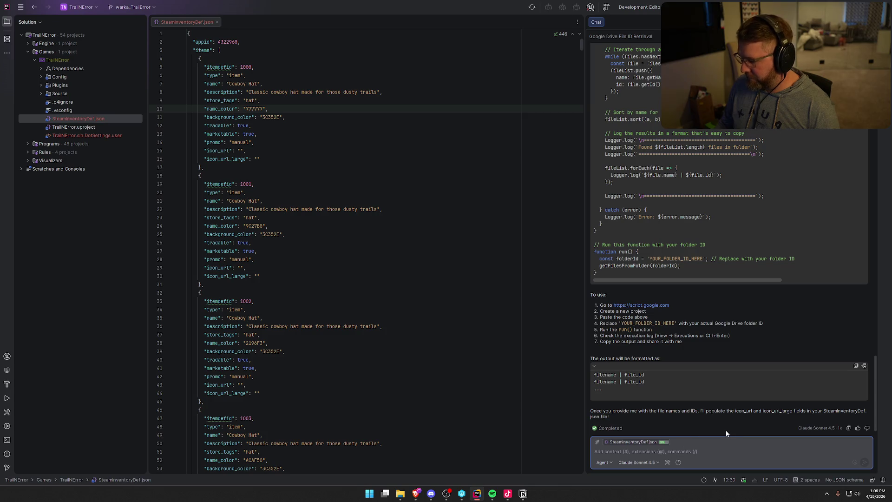
click(400, 494)
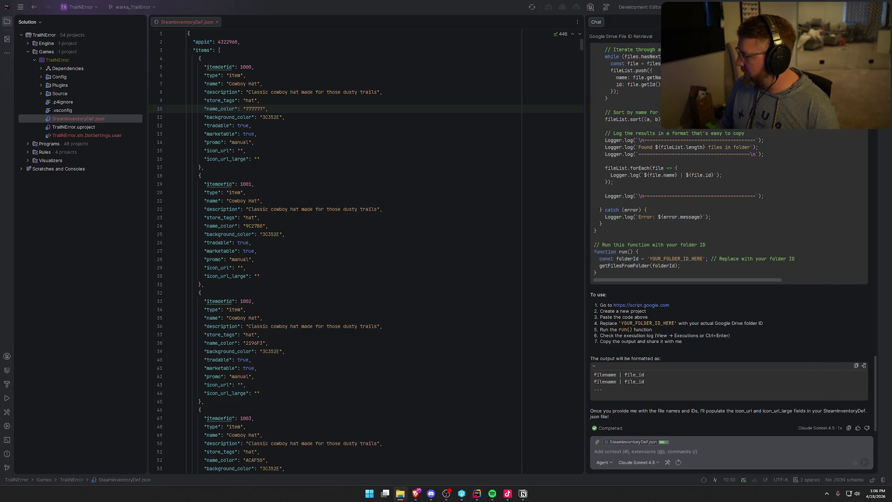
mouse_move(793, 399)
mouse_down()
mouse_move(698, 434)
mouse_move(698, 464)
mouse_up()
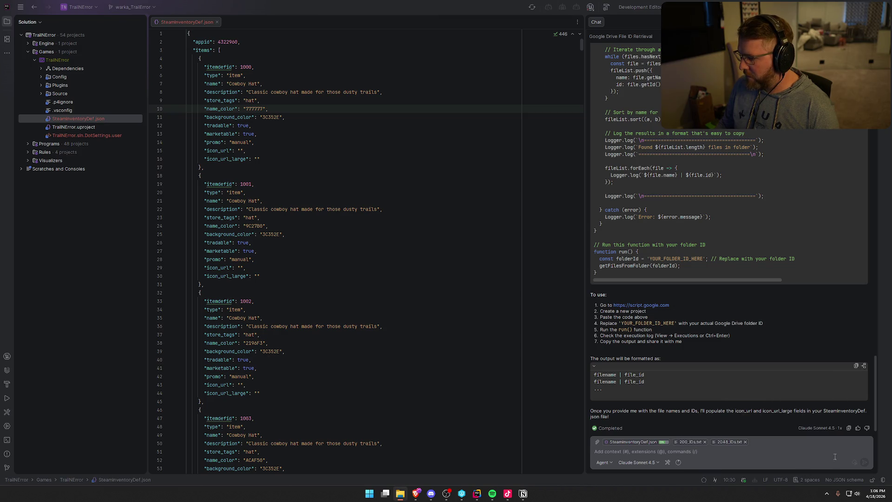
click(708, 456)
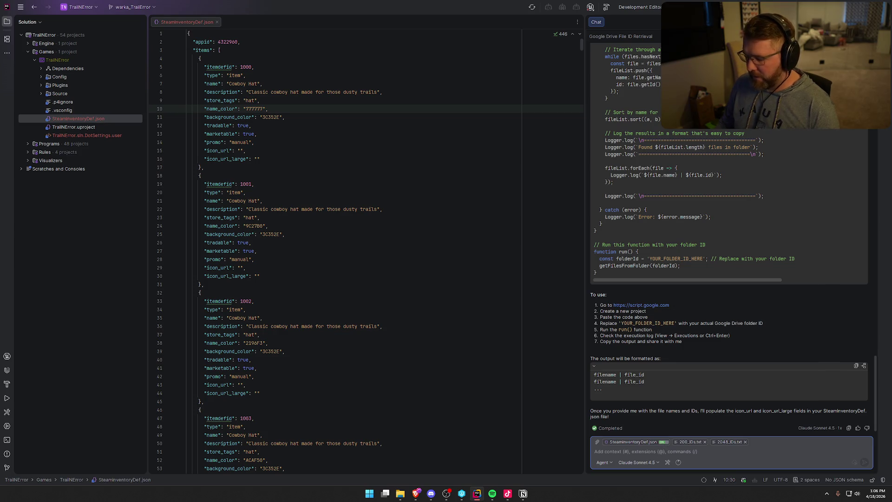
- Write that the two text files hold each icon's file ID, matched by filename prefix before the underscore
text(i have given y)
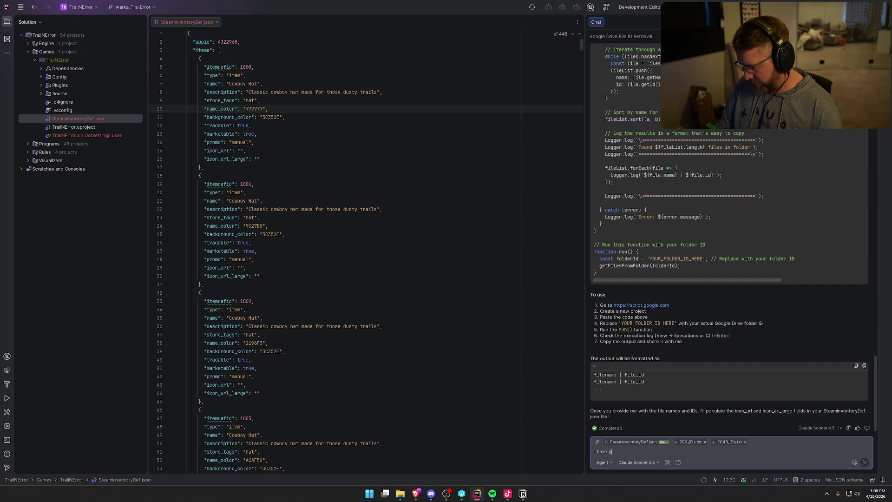
text(ou 2)
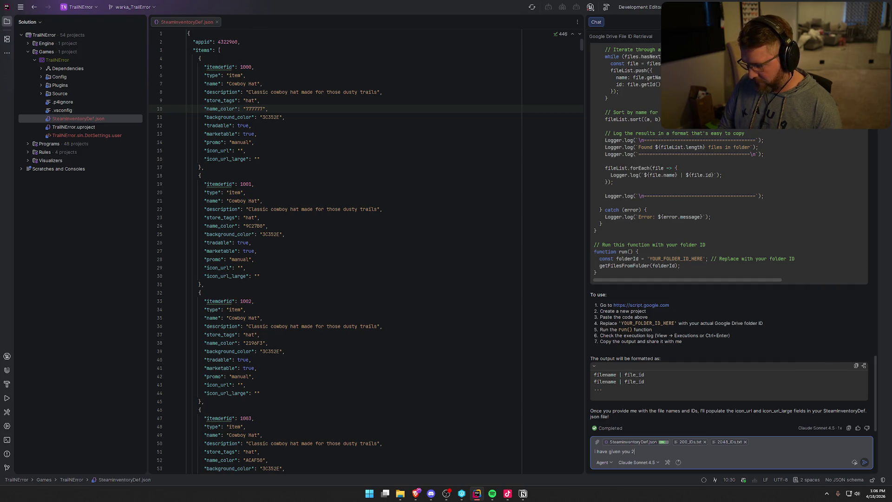
text( additional text documents that con)
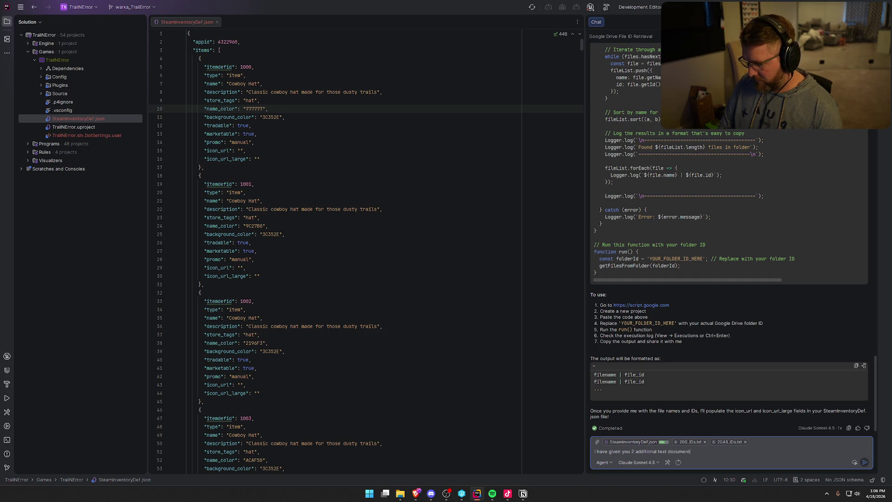
text(tain the )
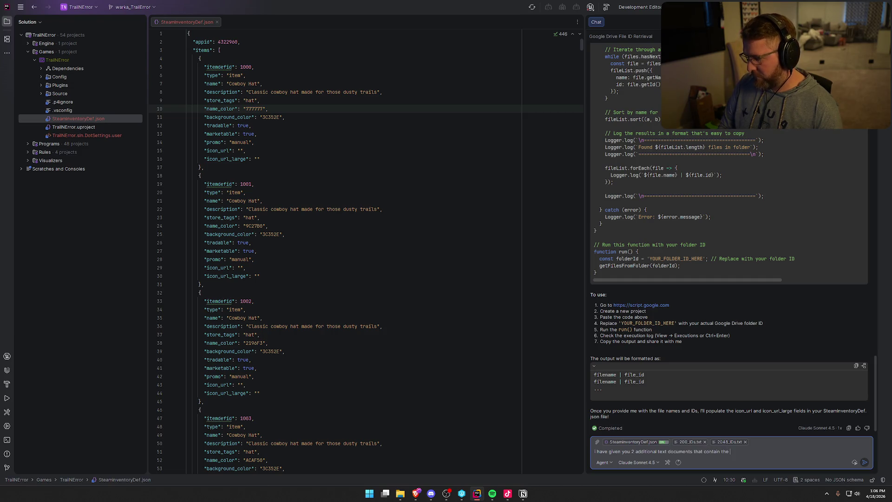
text(file ID)
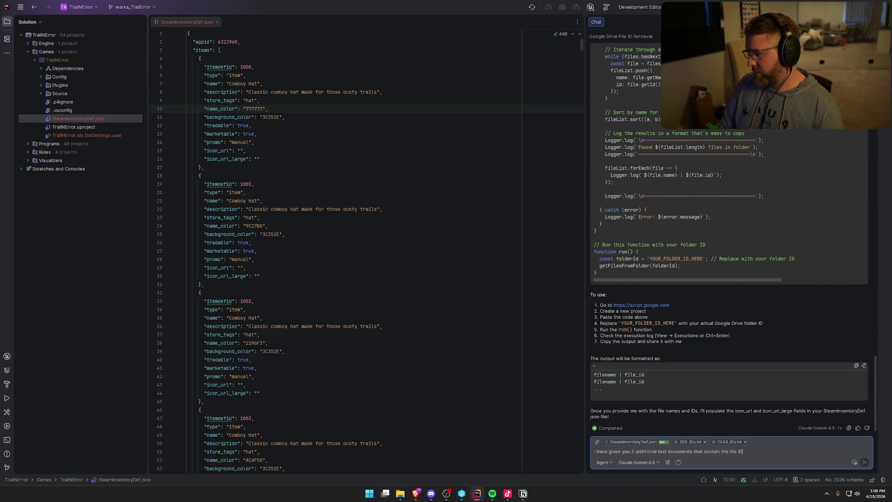
text(s for each of)
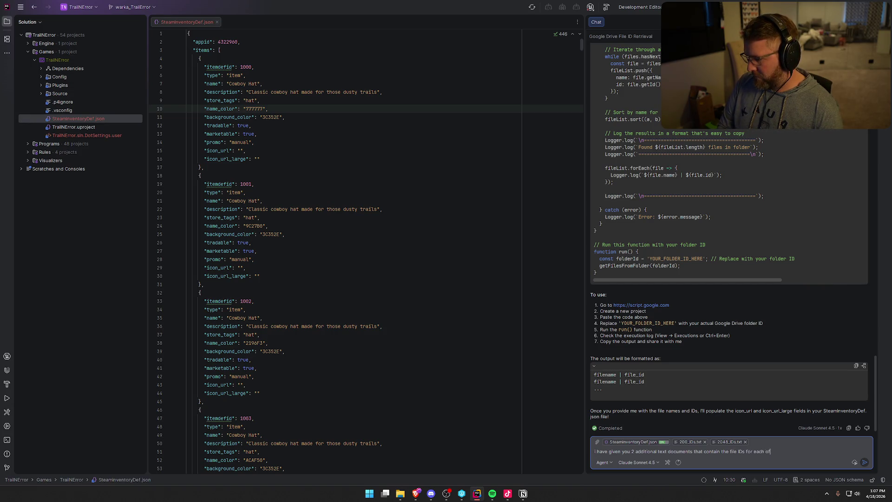
text( the icons, i need you to match up th)
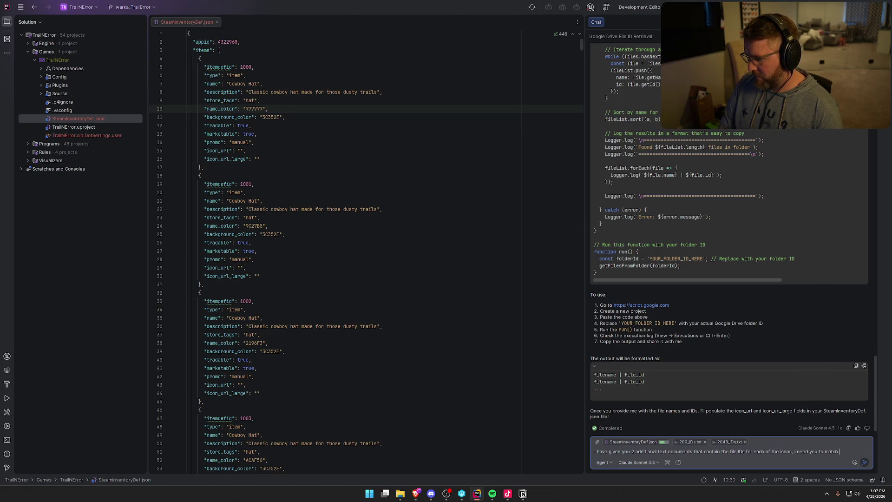
text(e )
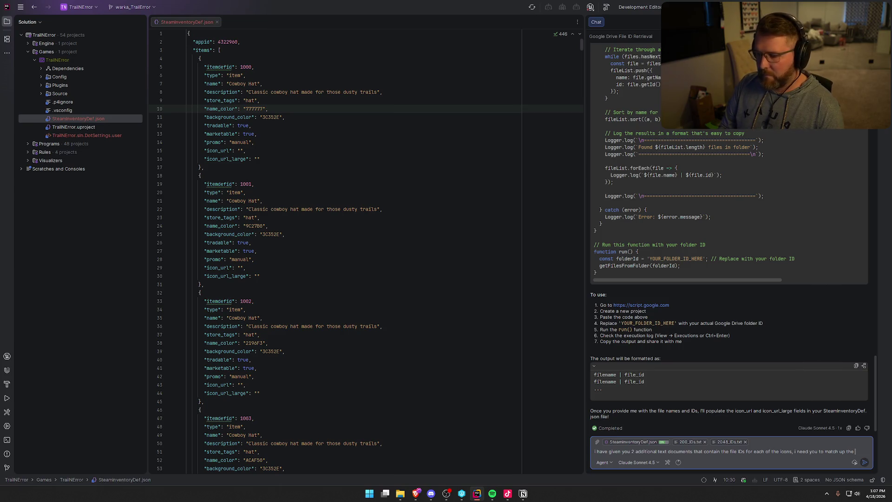
text(itemdefid file)
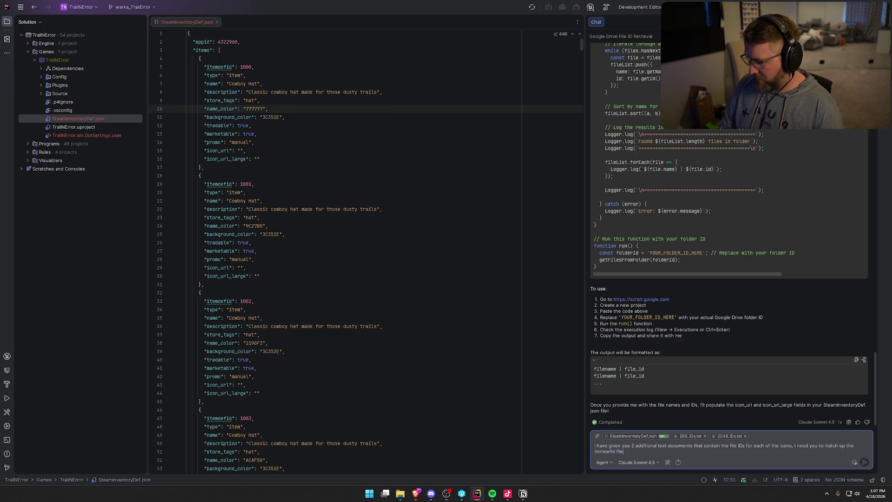
text(d in the json file )
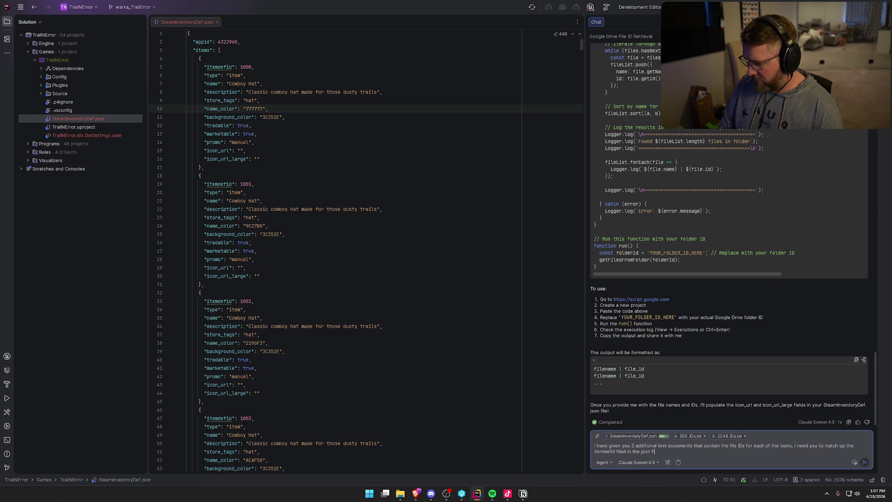
text(to the)
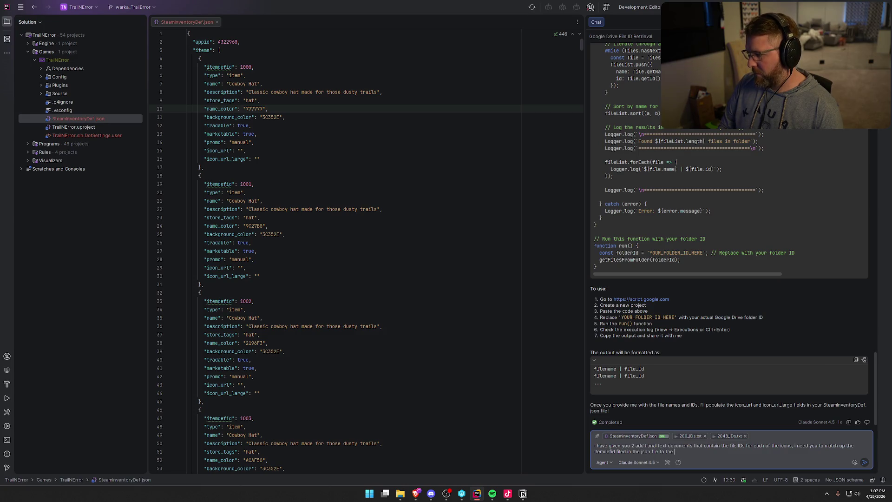
click(400, 494)
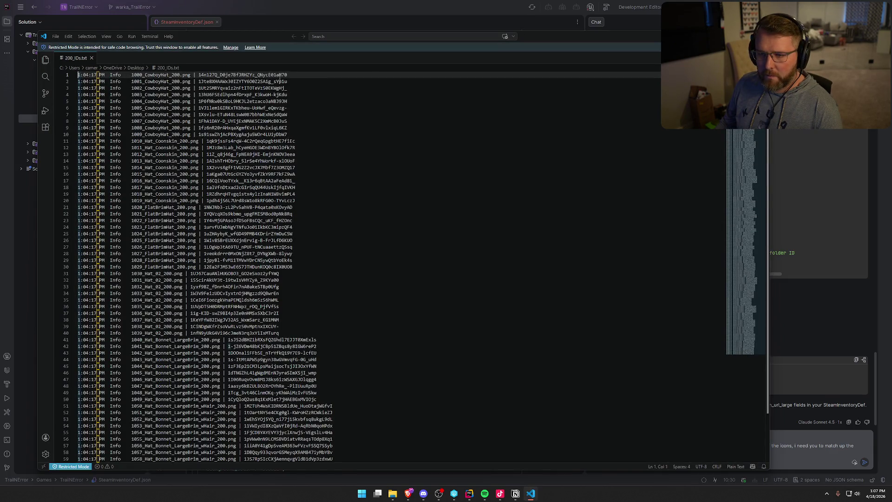
key(alt+Tab)
click(694, 449)
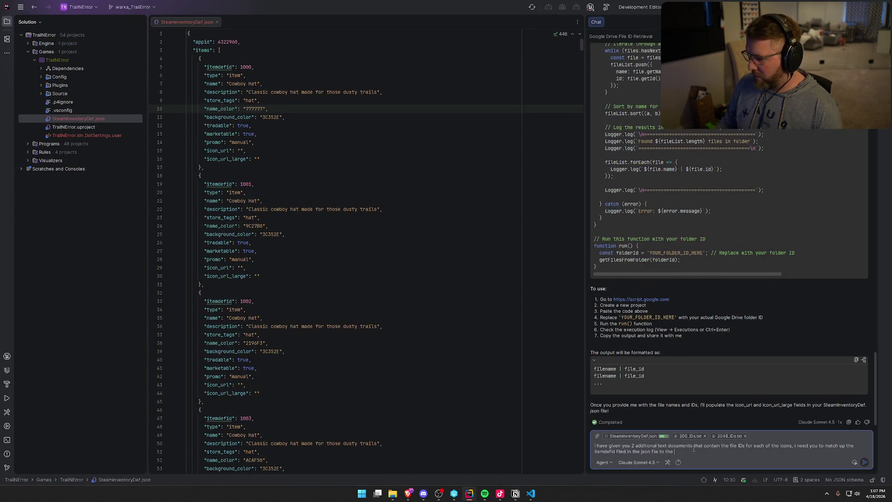
text(beginning of)
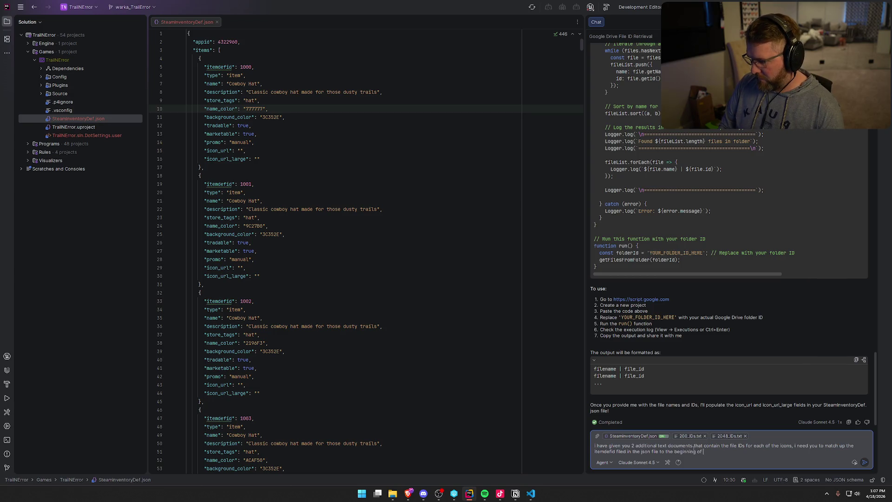
text( the file name)
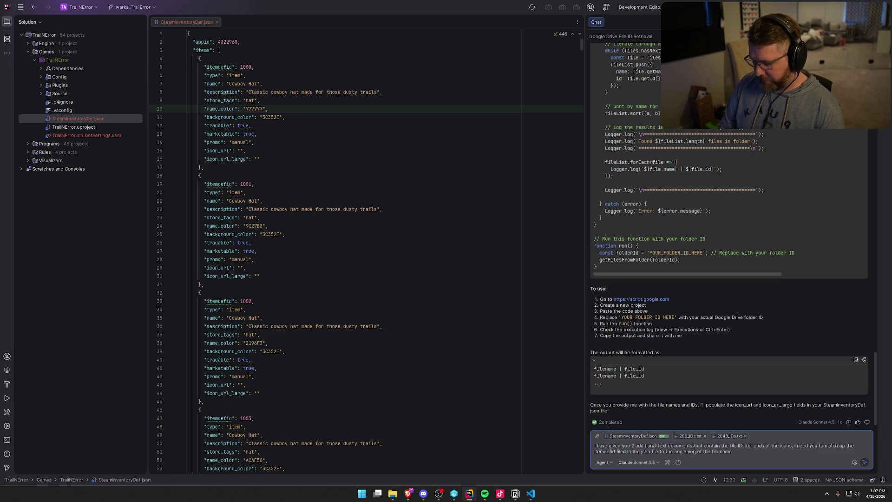
text( before t)
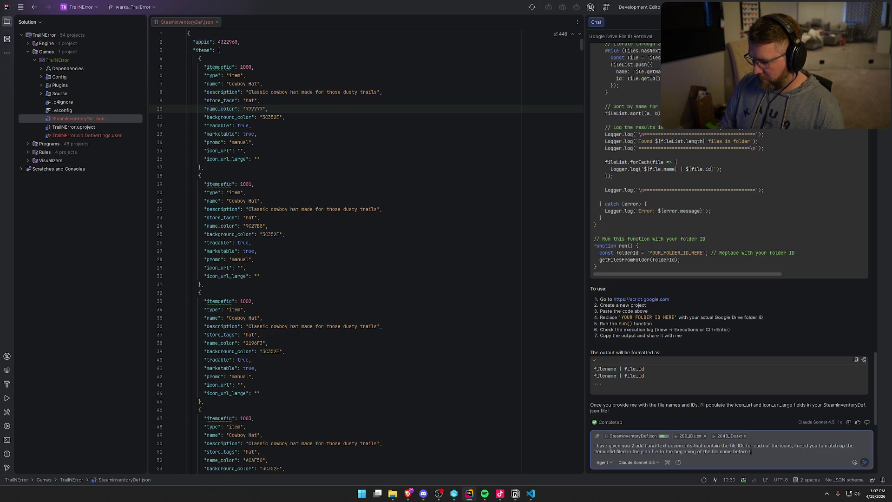
text(he _ and )
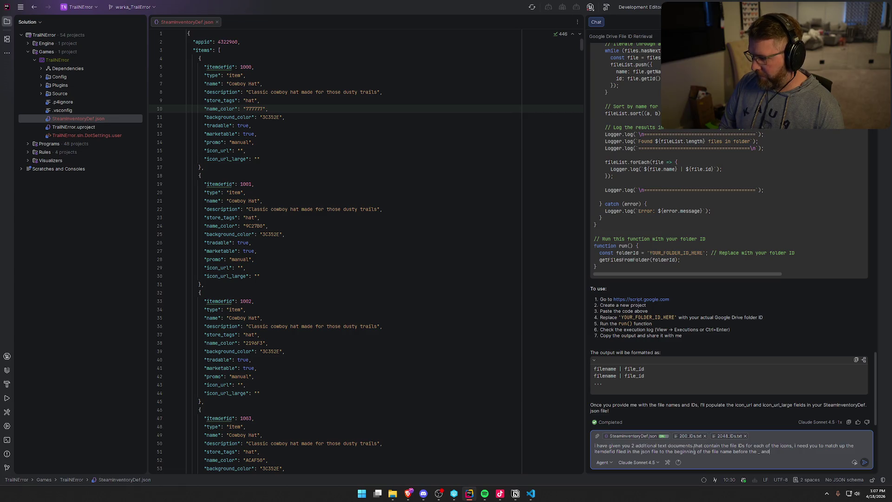
text(i want you to)
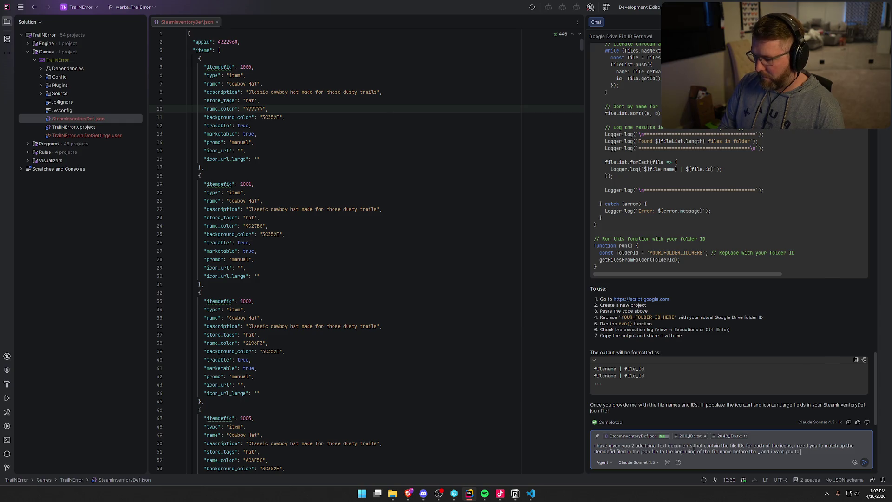
text( fill in the icon_r)
text(ul a)
- Specify 200_IDs fills icon_url and 2048_IDs fills icon_url_large, then introduce the URL format
key(BackSpace)
key(BackSpace)
text(url and icon)
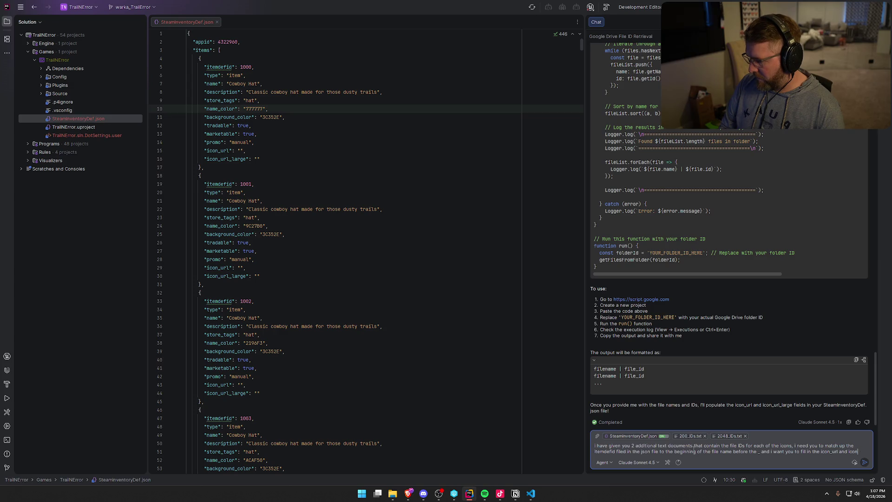
text(url)
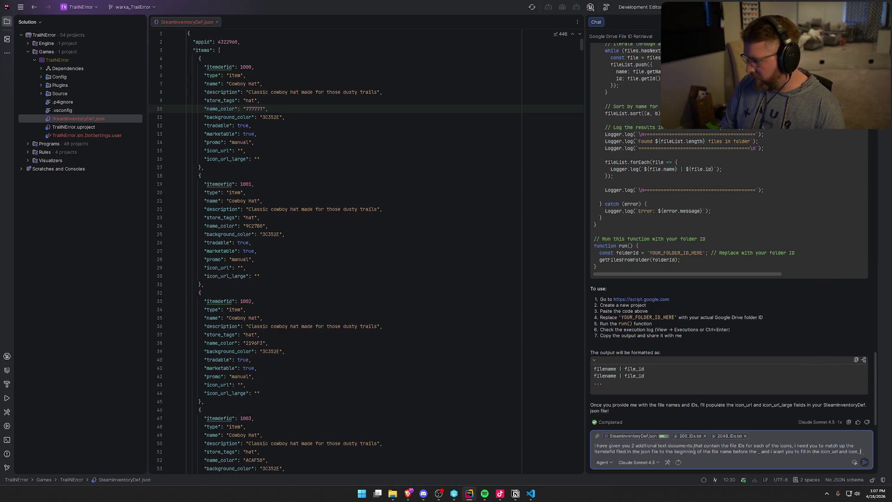
text(_larg)
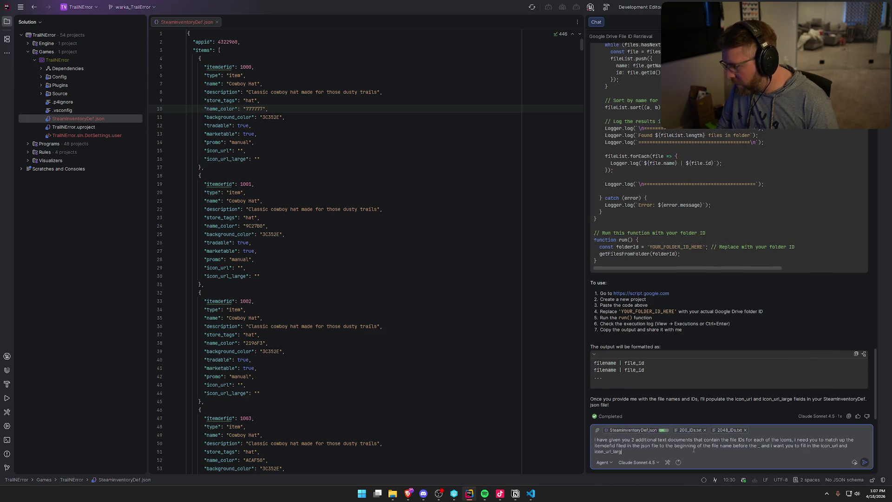
text(e from the ose files. the 200_IDsfi)
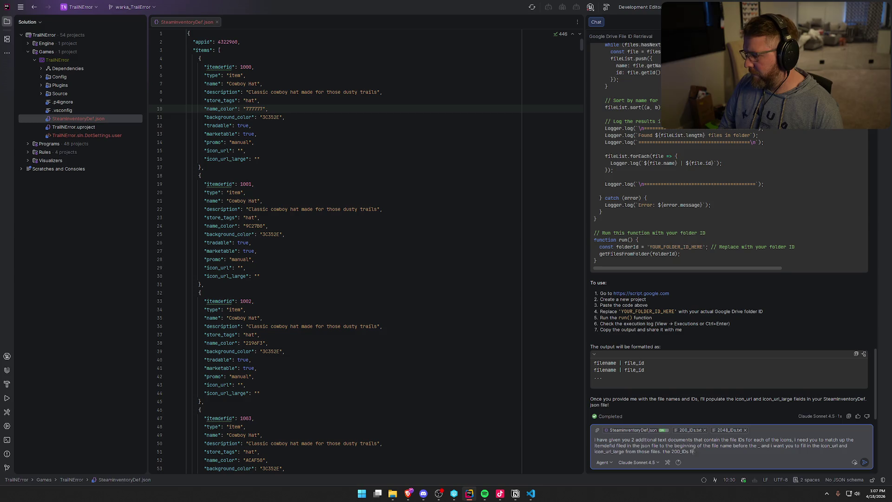
text( goes in the in)
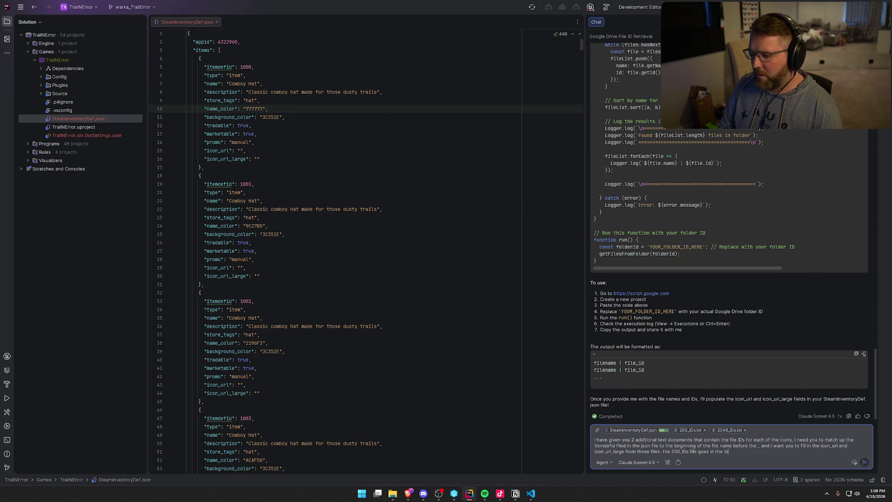
text(on_u)
text(ru)
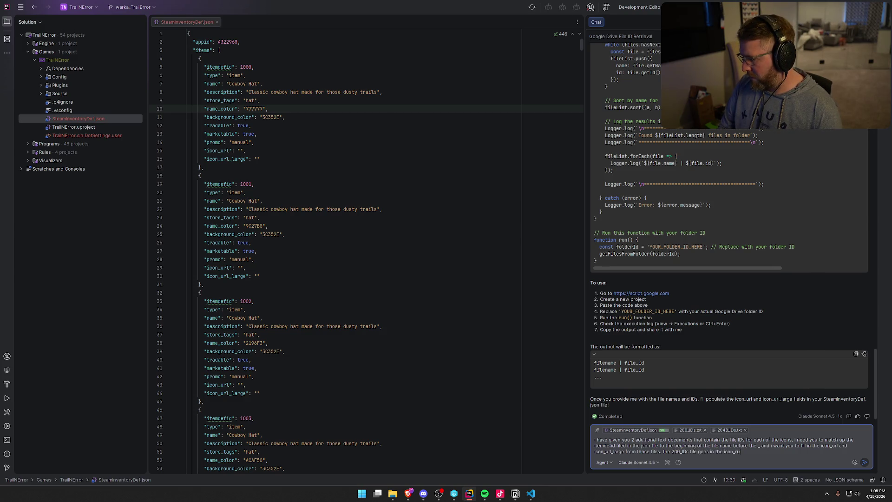
key(BackSpace)
key(BackSpace)
text(url and the 20)
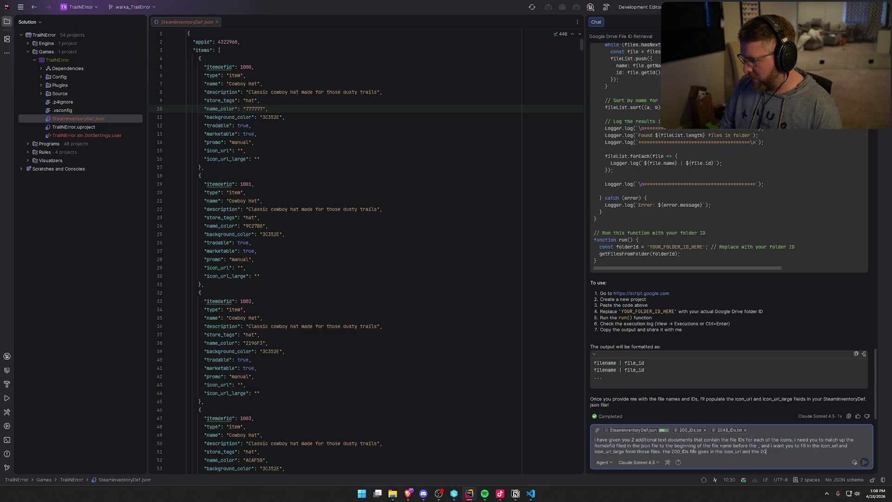
text(_IDs goes in the)
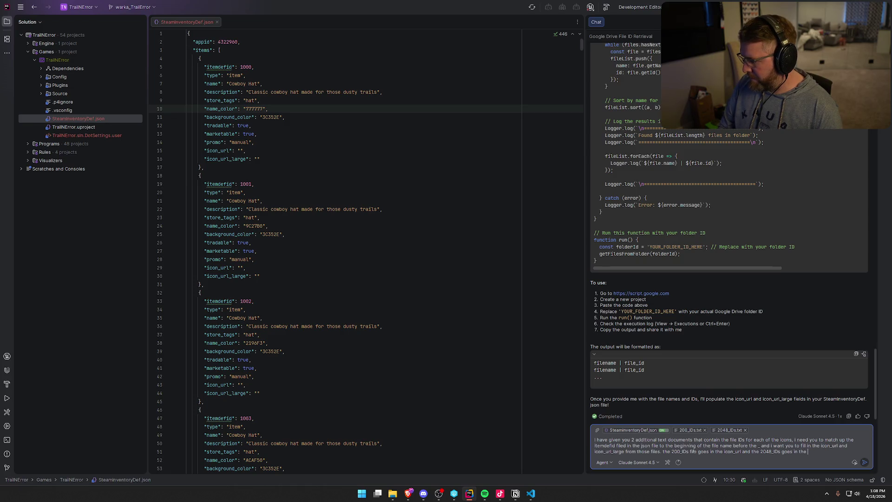
text(con_url_large t)
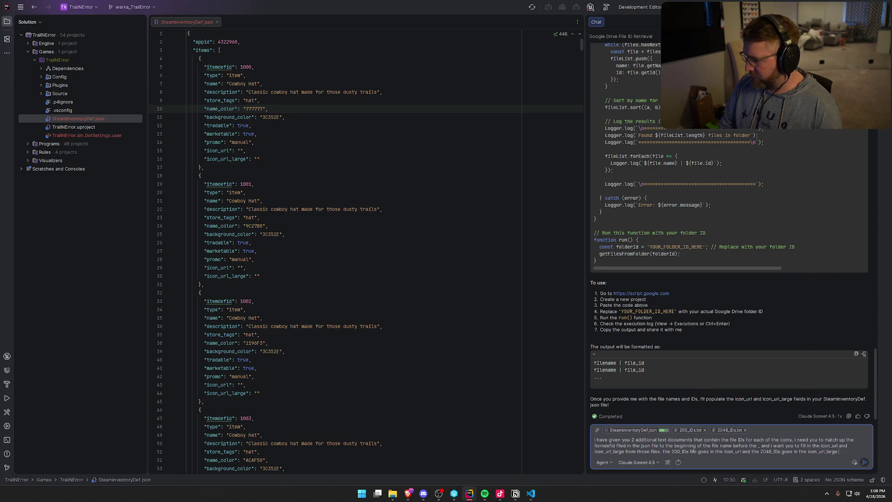
text(he format )
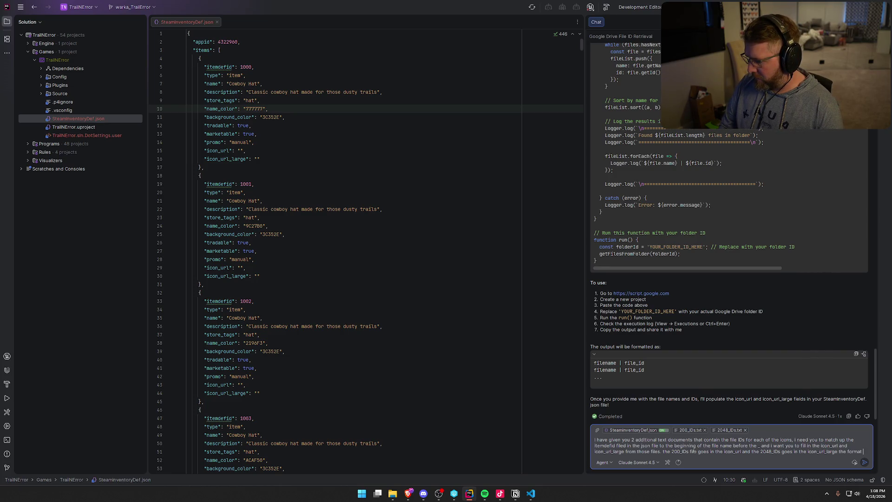
text(for the URL should )
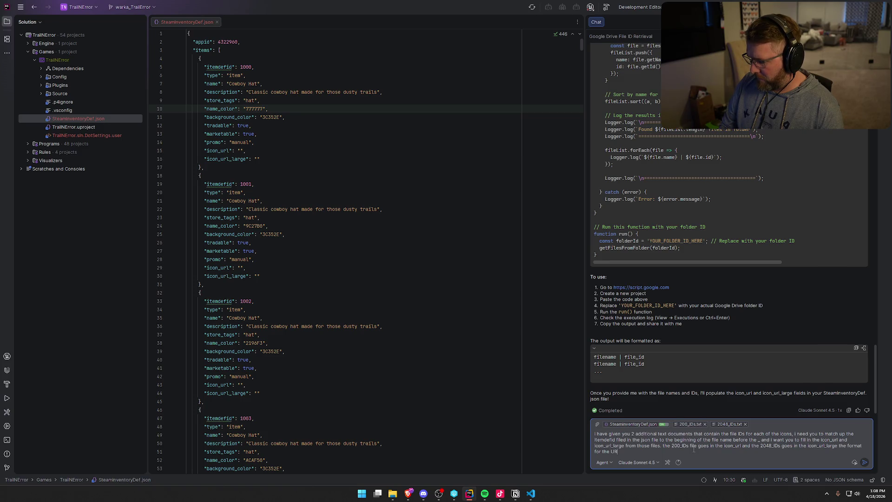
text(look lik)
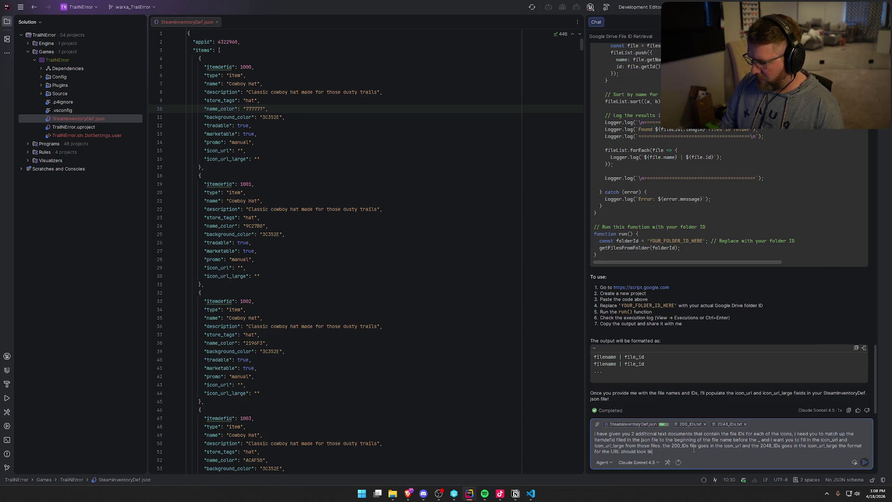
text(e this below)
key(shift+Return)
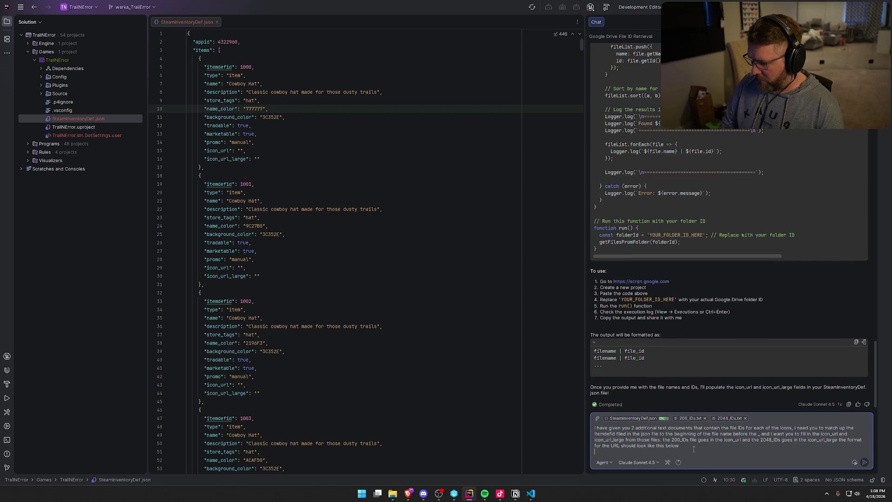
key(super+v)
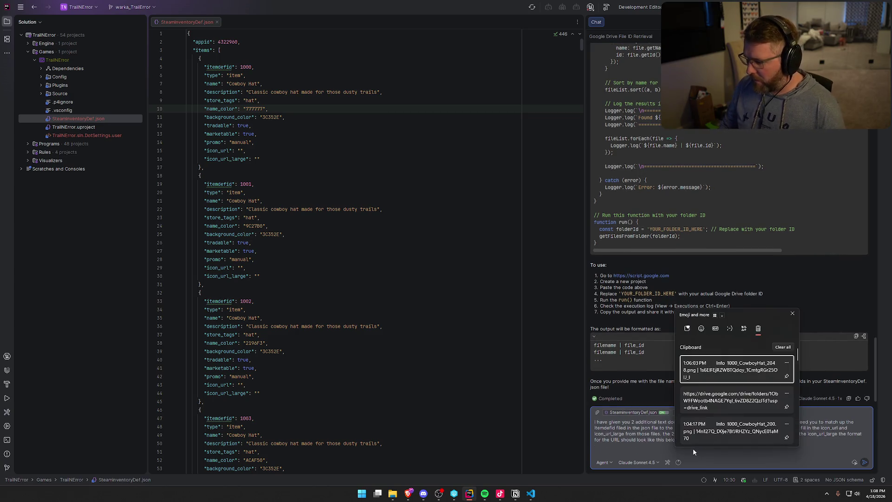
scroll(745, 399, down, 3)
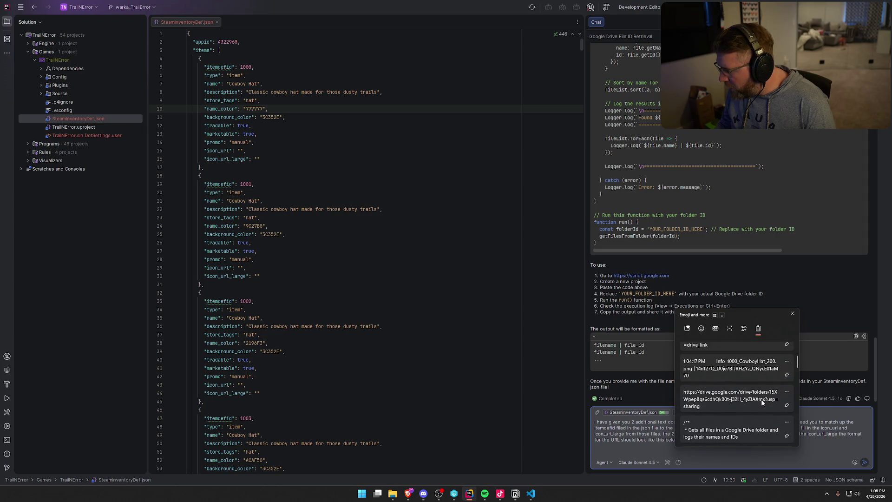
scroll(735, 407, down, 1)
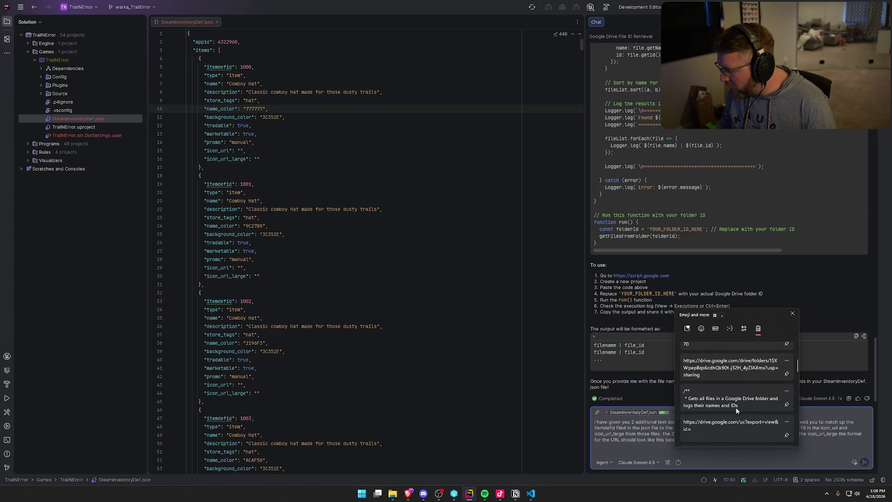
click(715, 424)
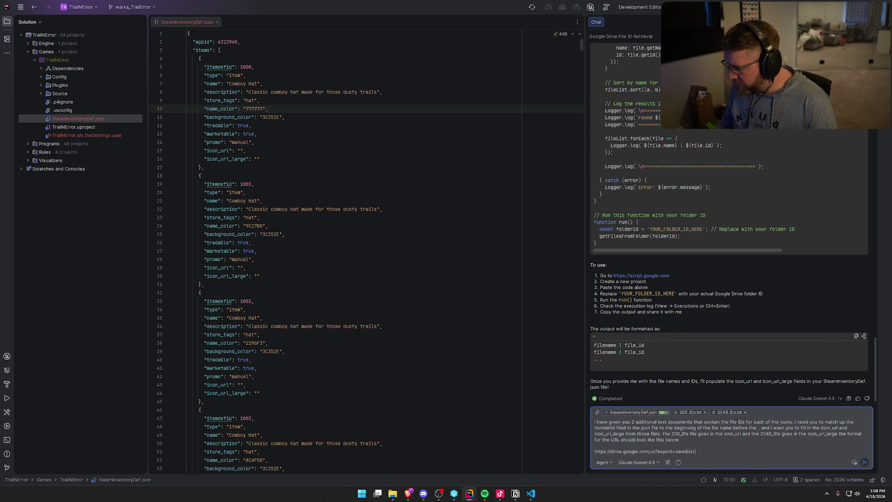
text(<INSERT ID HERE>)
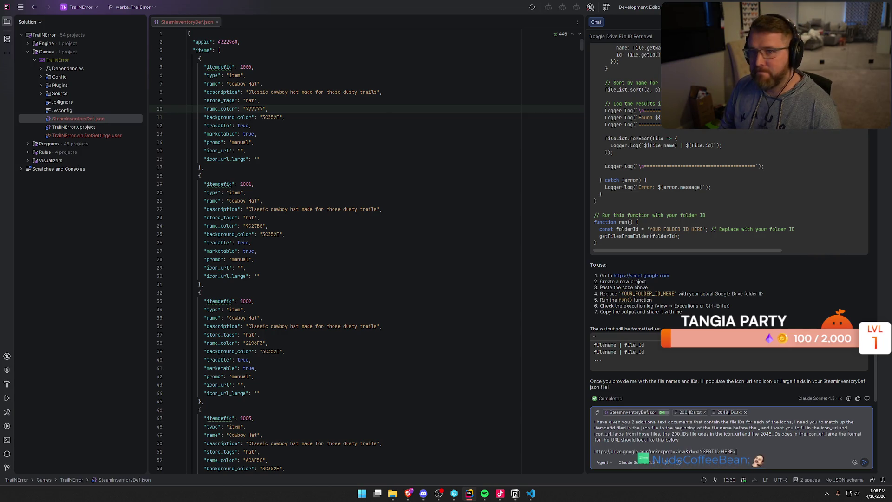
- Send the request and allow the assistant to read 200_IDs.txt and 2048_IDs.txt
key(Return)
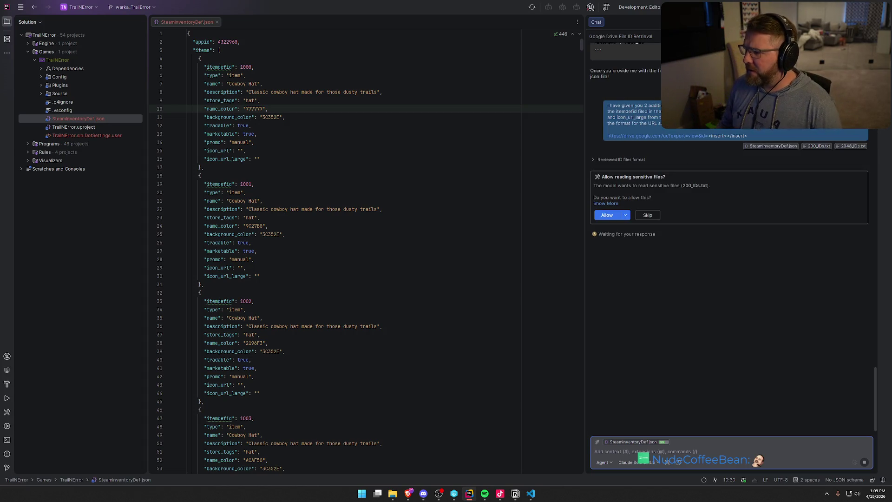
click(612, 216)
click(611, 178)
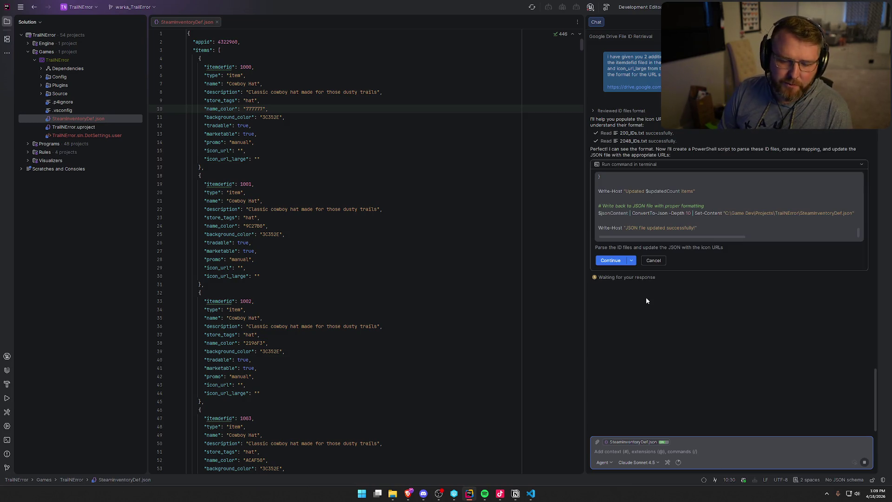
- Approve the assistant's PowerShell JSON update, regex replacement and job-stopping commands
click(611, 261)
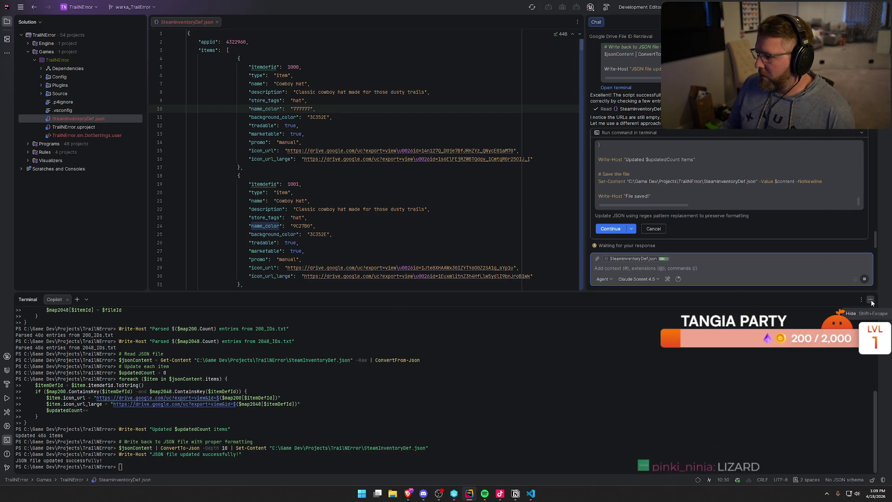
click(611, 231)
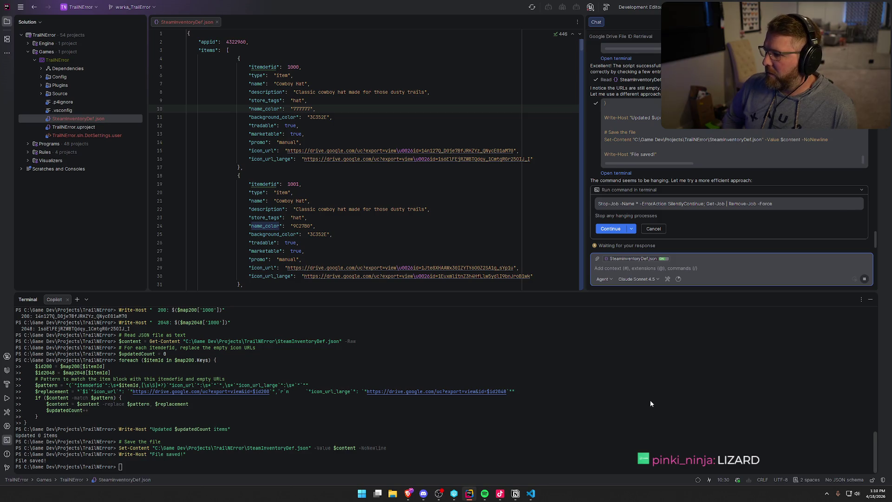
click(613, 230)
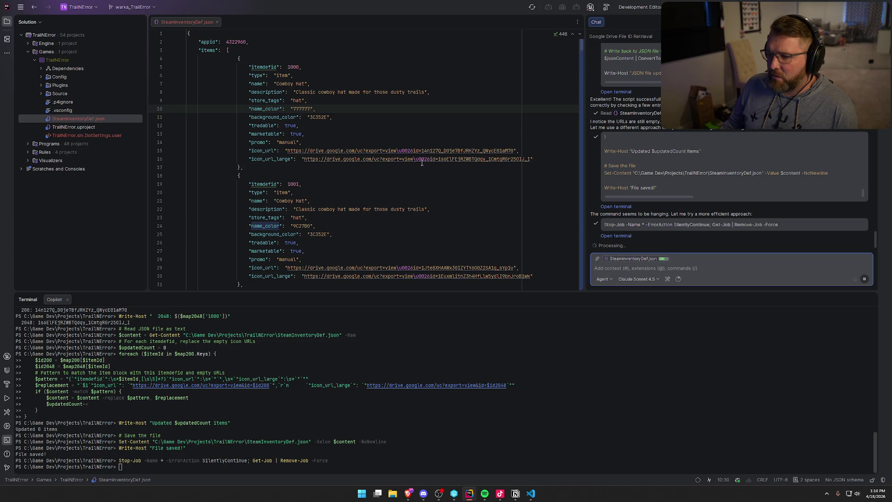
click(531, 493)
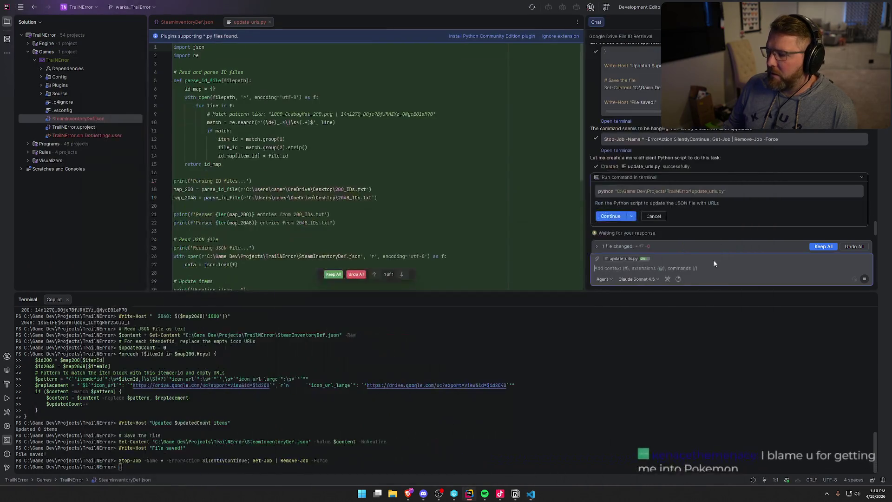
- Run and keep update_urls.py so 406 items get Drive icon URLs, then reopen SteamInventoryDef.json
key(alt+Tab)
click(613, 215)
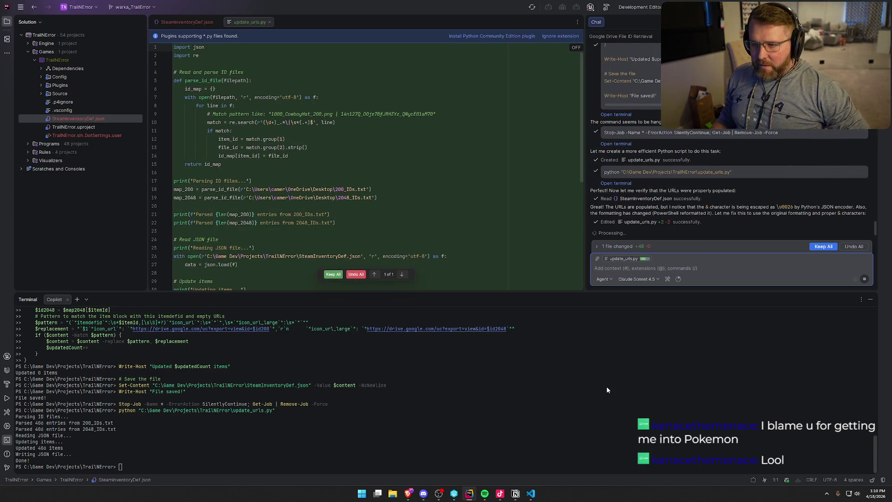
click(333, 274)
click(608, 227)
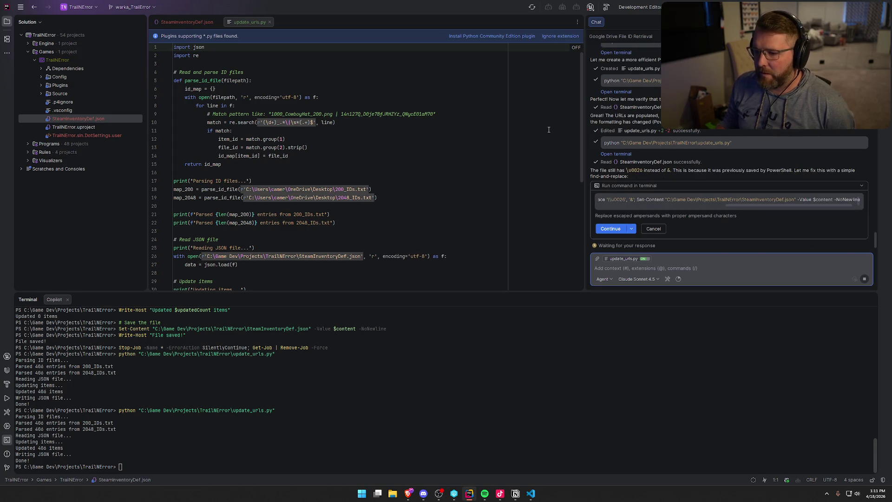
click(168, 21)
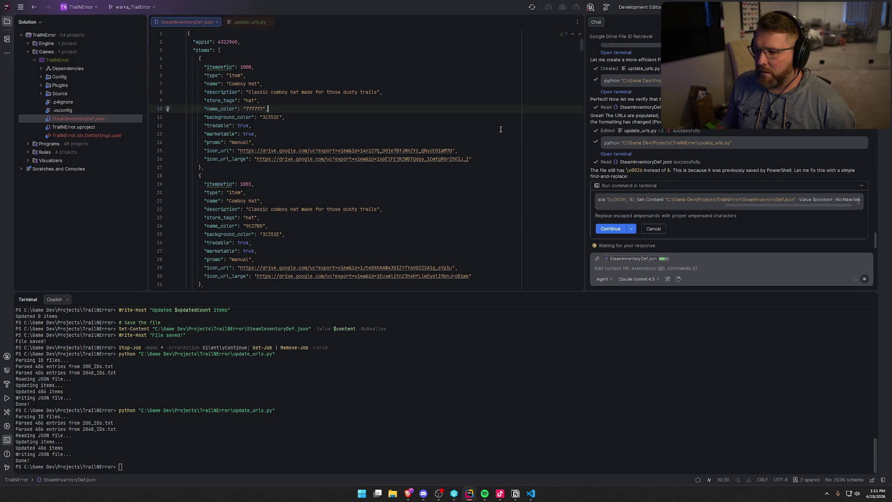